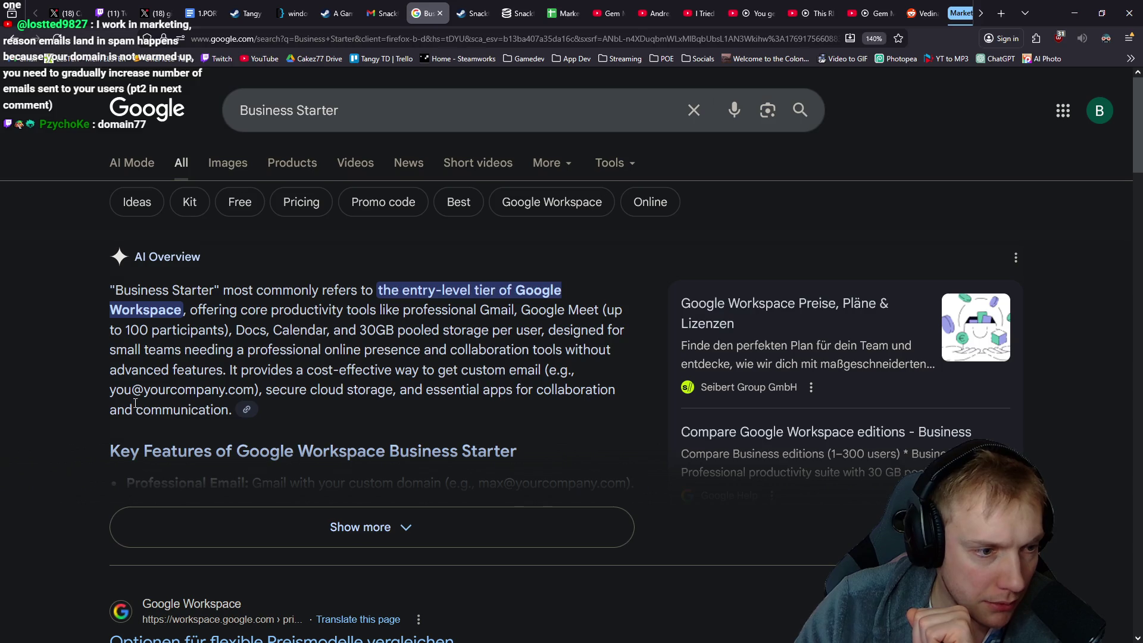
# Expand the AI Overview on Gmail business email pricing and read through it
pyautogui.click(400, 526)
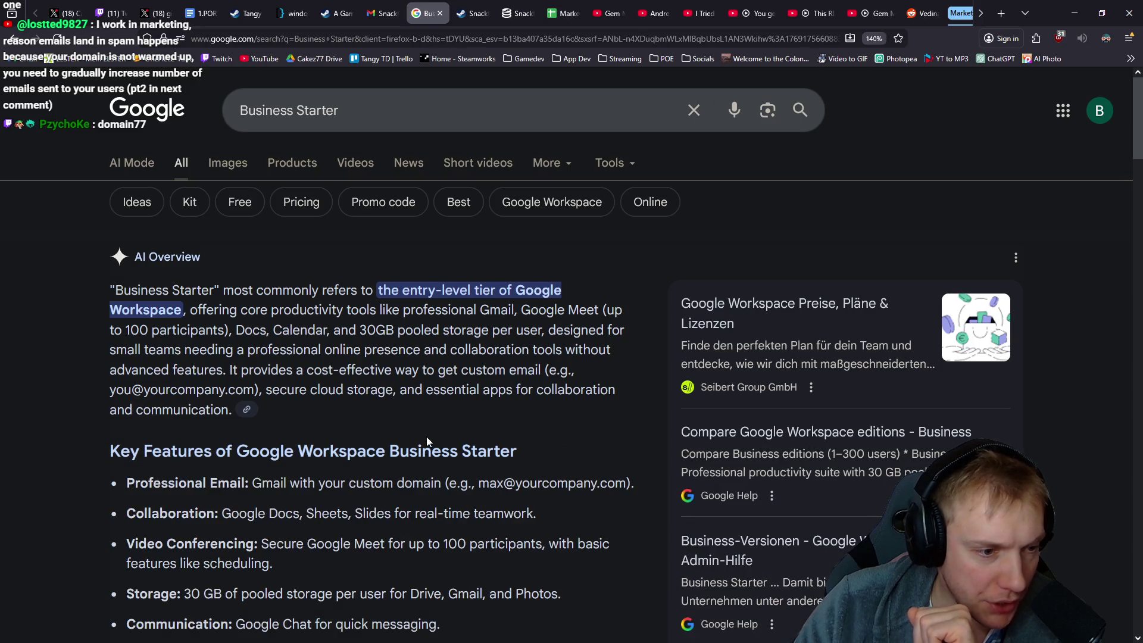
pyautogui.scroll(-3, 396, 435)
pyautogui.scroll(-2, 254, 386)
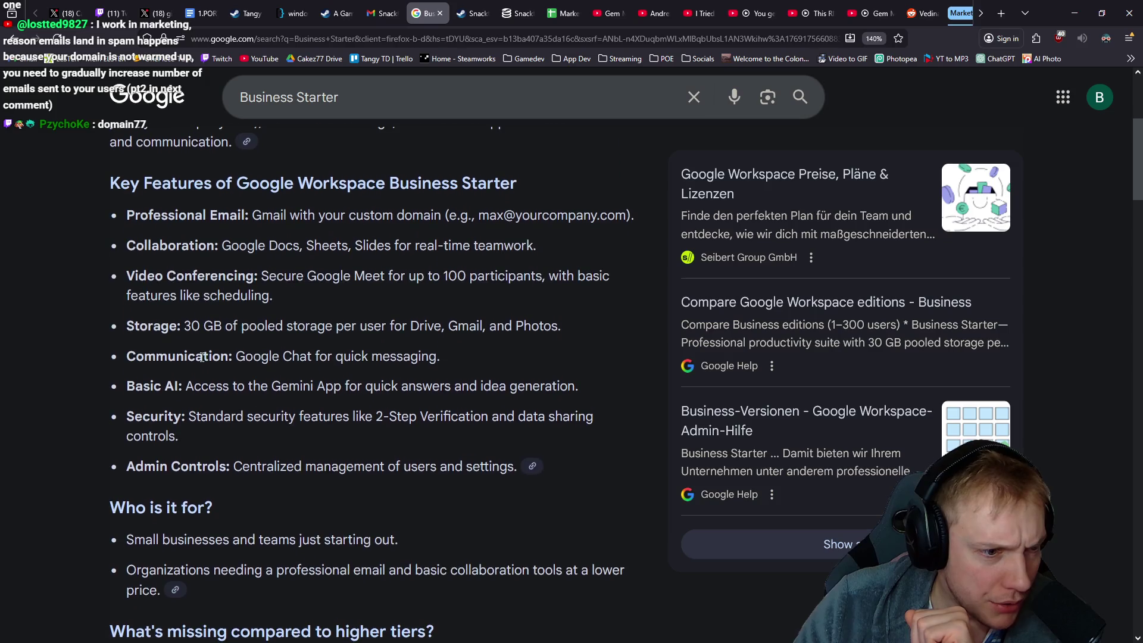
pyautogui.scroll(-3, 333, 469)
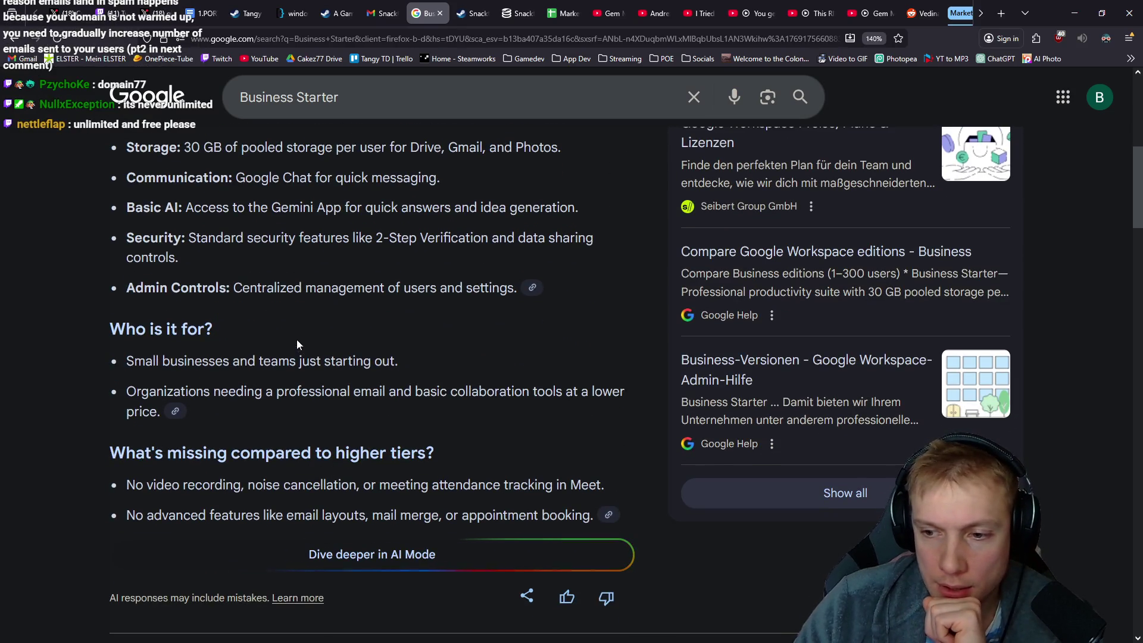
pyautogui.scroll(3, 301, 328)
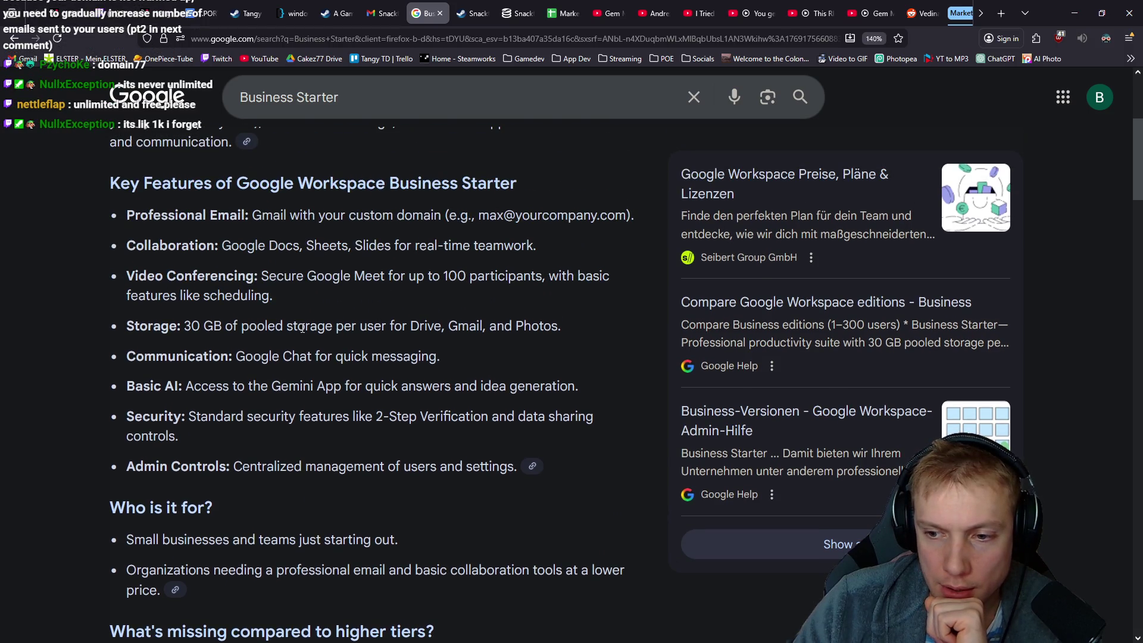
# Return to the 'gmail business email cost' results, then switch to the spam email tab
pyautogui.hotkey('alt', 'Left')
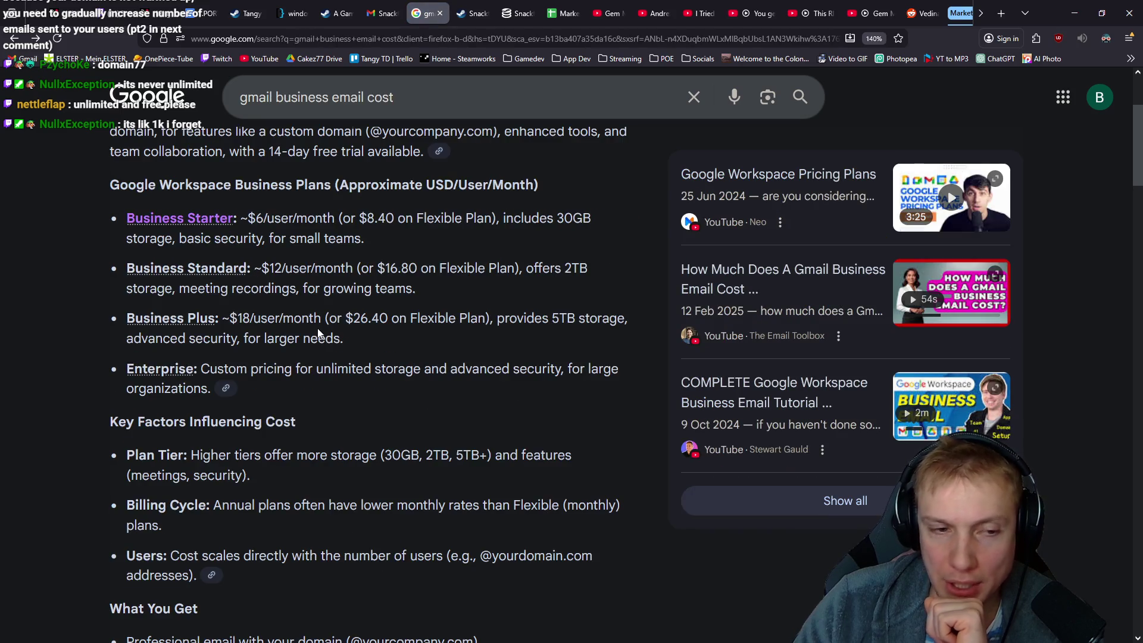
pyautogui.scroll(3, 320, 331)
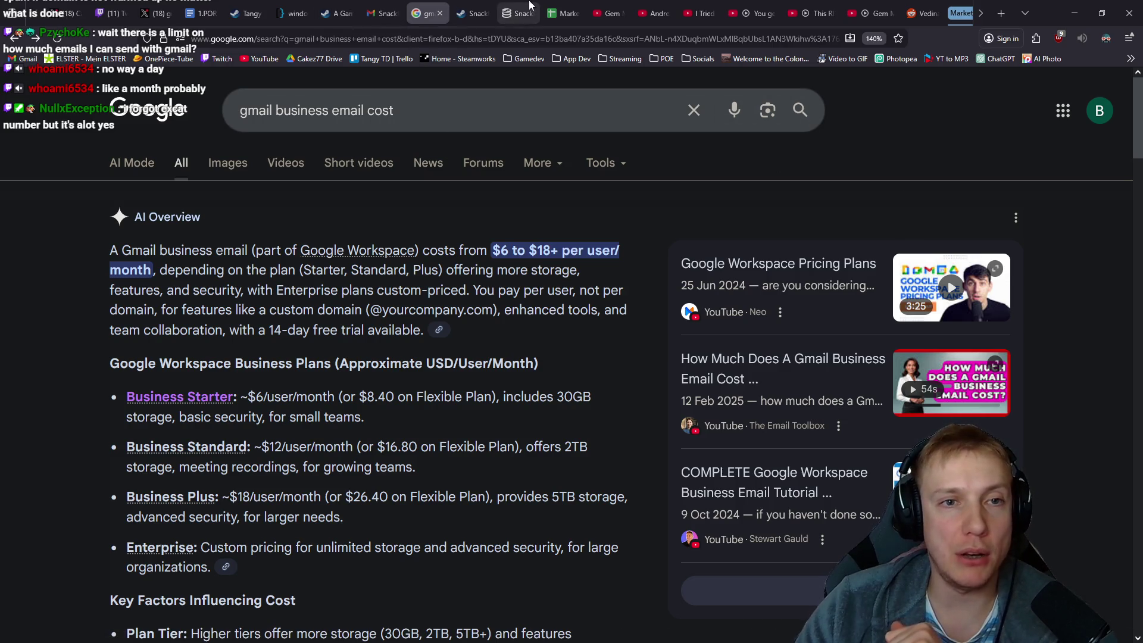
pyautogui.click(381, 13)
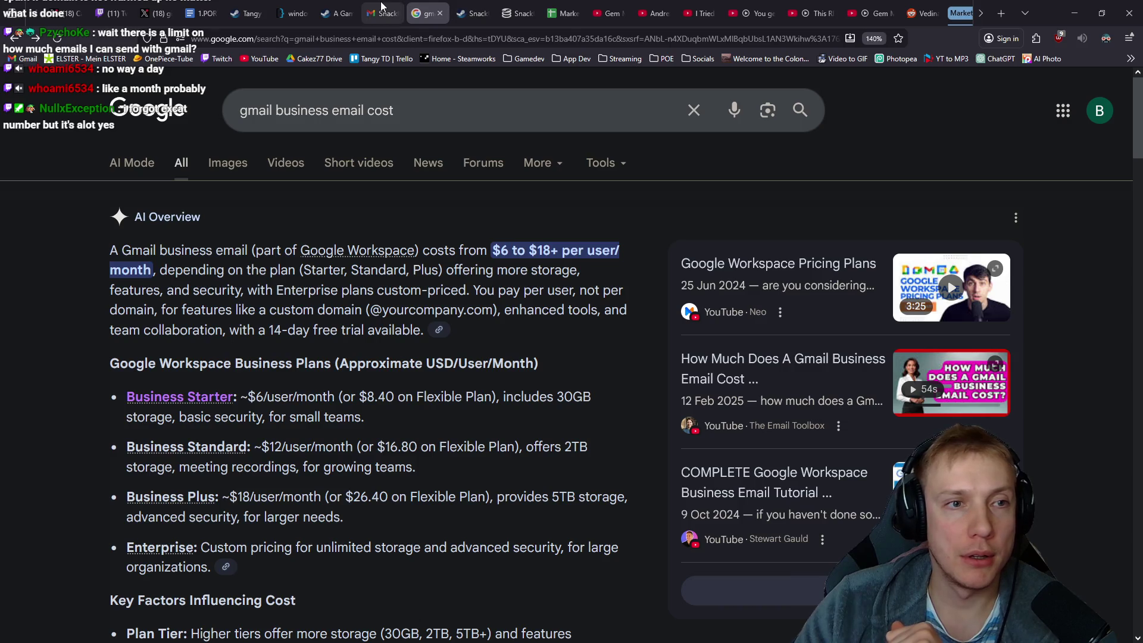
# Search the web for 'rekup' in a new tab
pyautogui.scroll(1, 472, 253)
pyautogui.scroll(1, 472, 253)
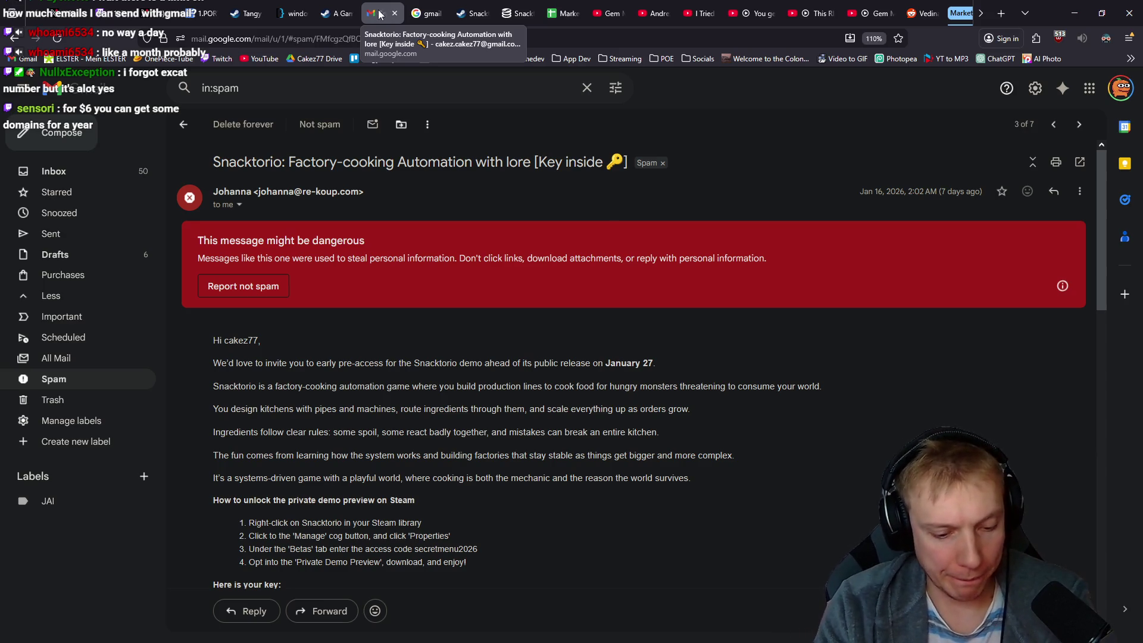
pyautogui.hotkey('ctrl', 't')
pyautogui.write('rek')
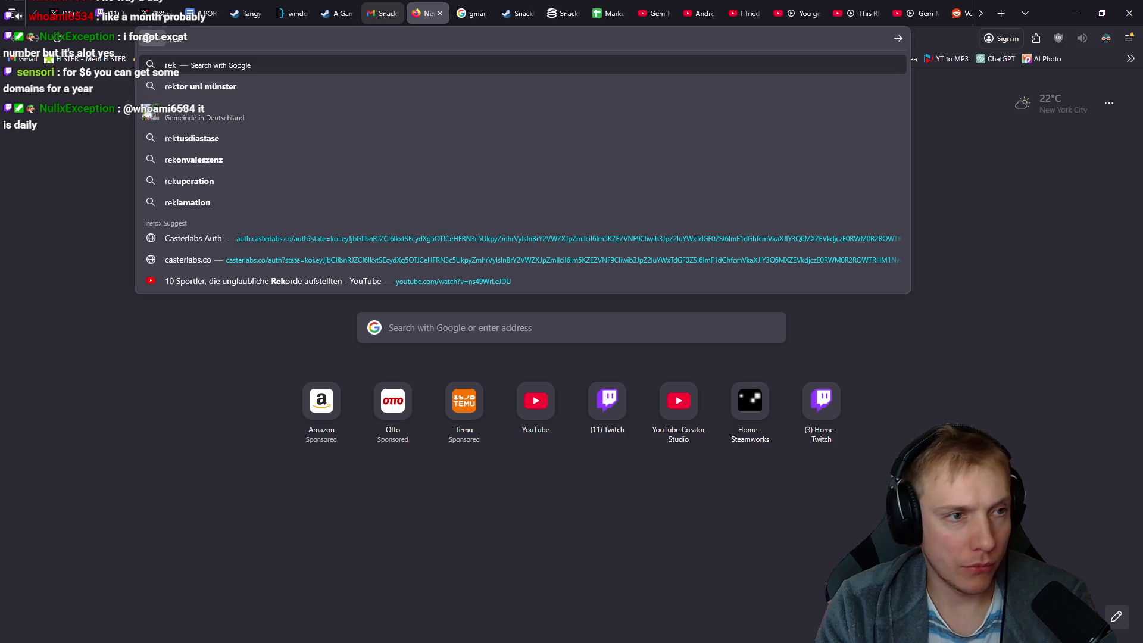
pyautogui.write('up')
pyautogui.press('Return')
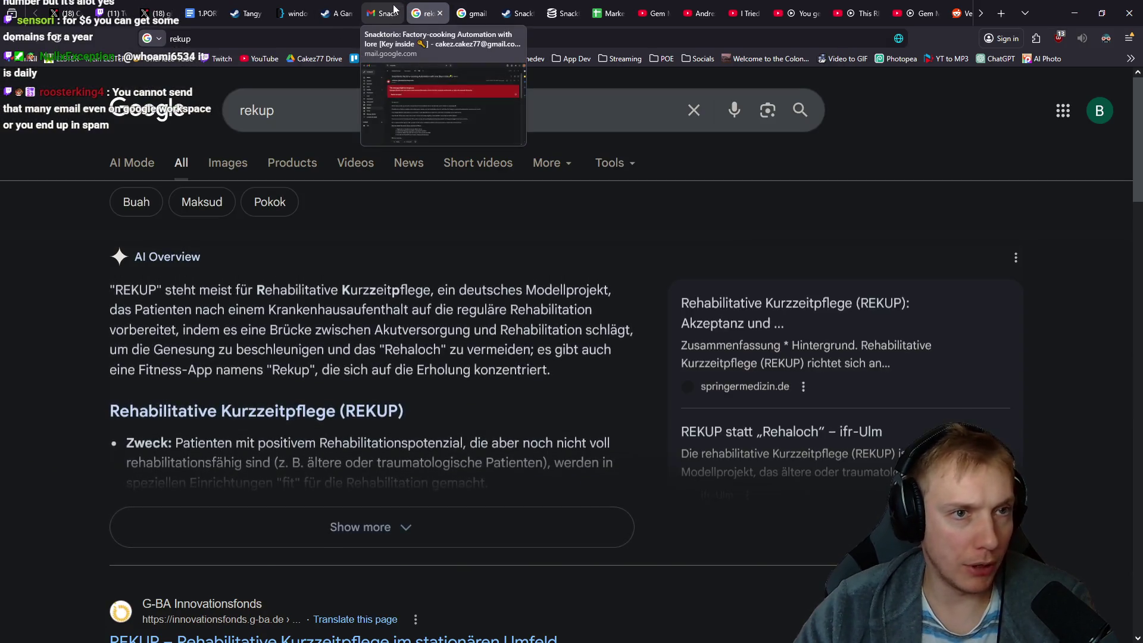
# Recheck the spam email, correct the search to 'rekoup game', and open re-koup.com
pyautogui.click(382, 13)
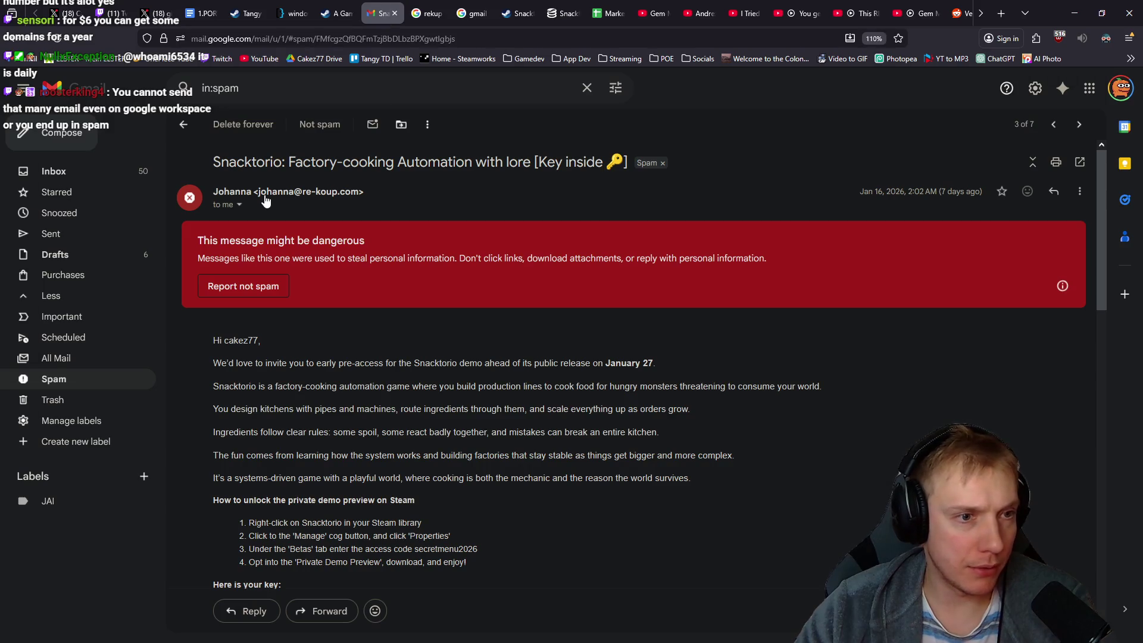
pyautogui.click(425, 13)
pyautogui.click(291, 105)
pyautogui.press('BackSpace')
pyautogui.press('BackSpace')
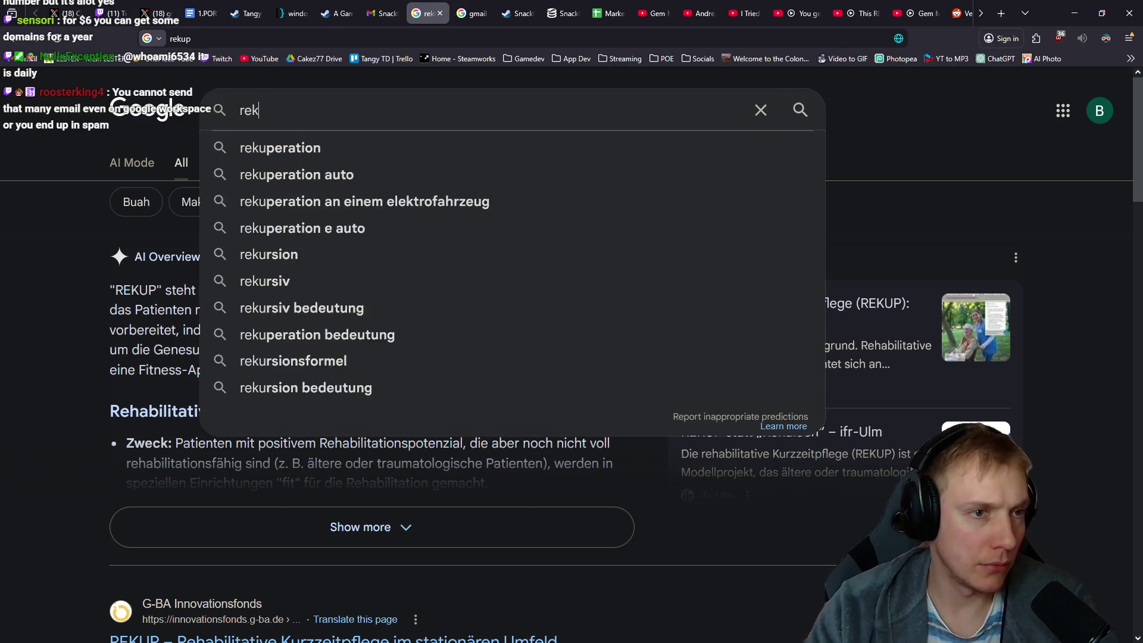
pyautogui.write('oup gam')
pyautogui.write('e')
pyautogui.press('Return')
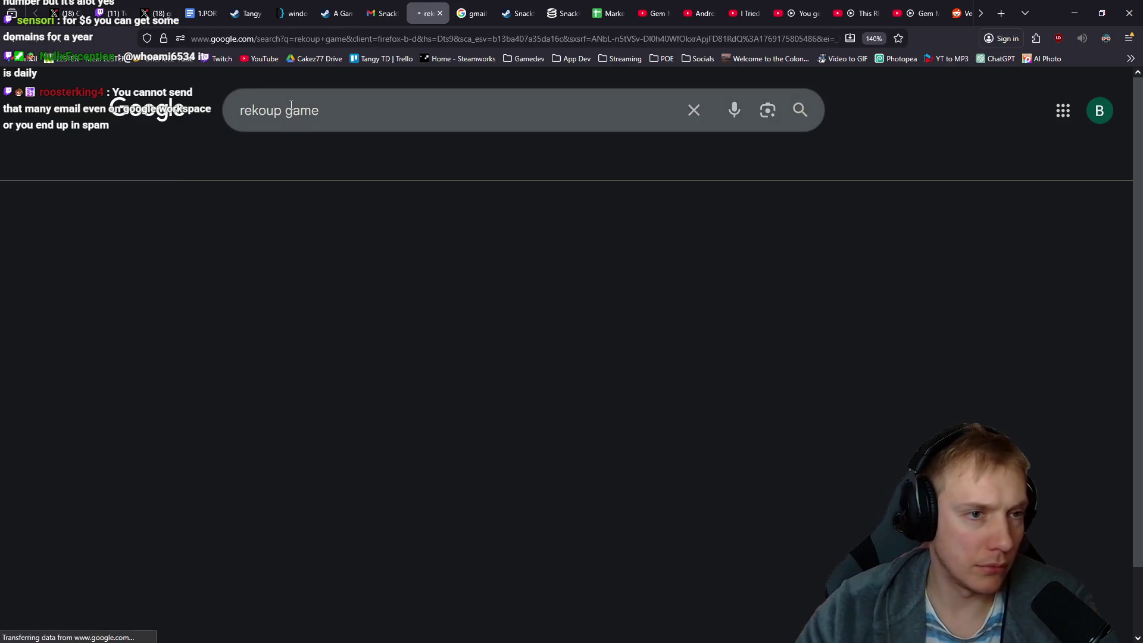
pyautogui.click(223, 253)
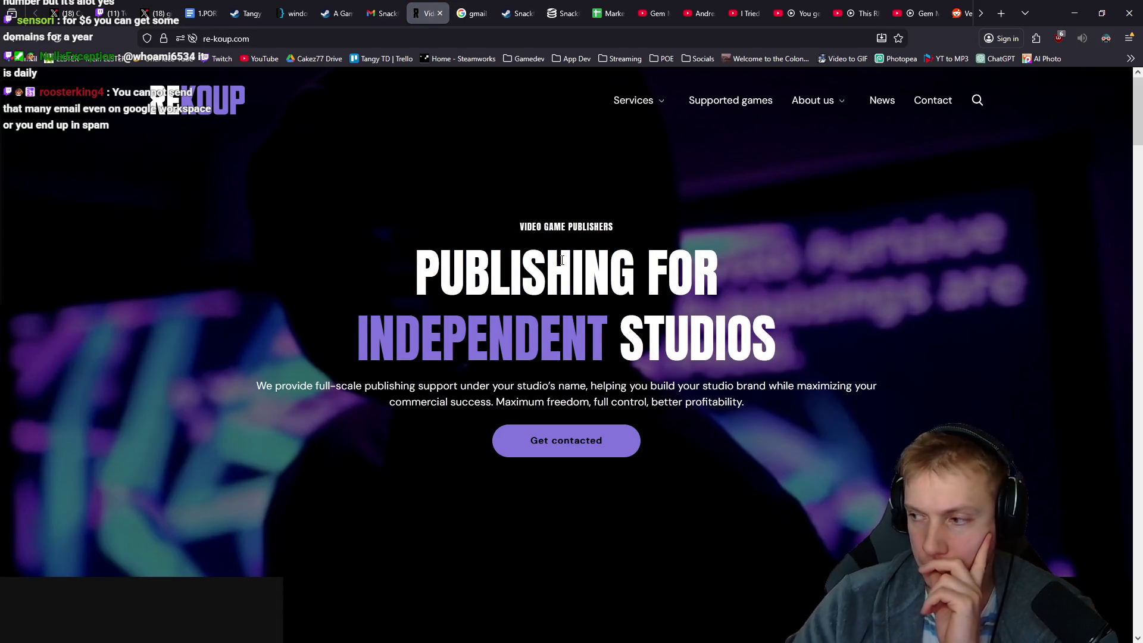
# Browse the re-koup.com home page and its FTL: Faster Than Light page, then revisit the spam email
pyautogui.scroll(-10, 571, 286)
pyautogui.scroll(-15, 561, 305)
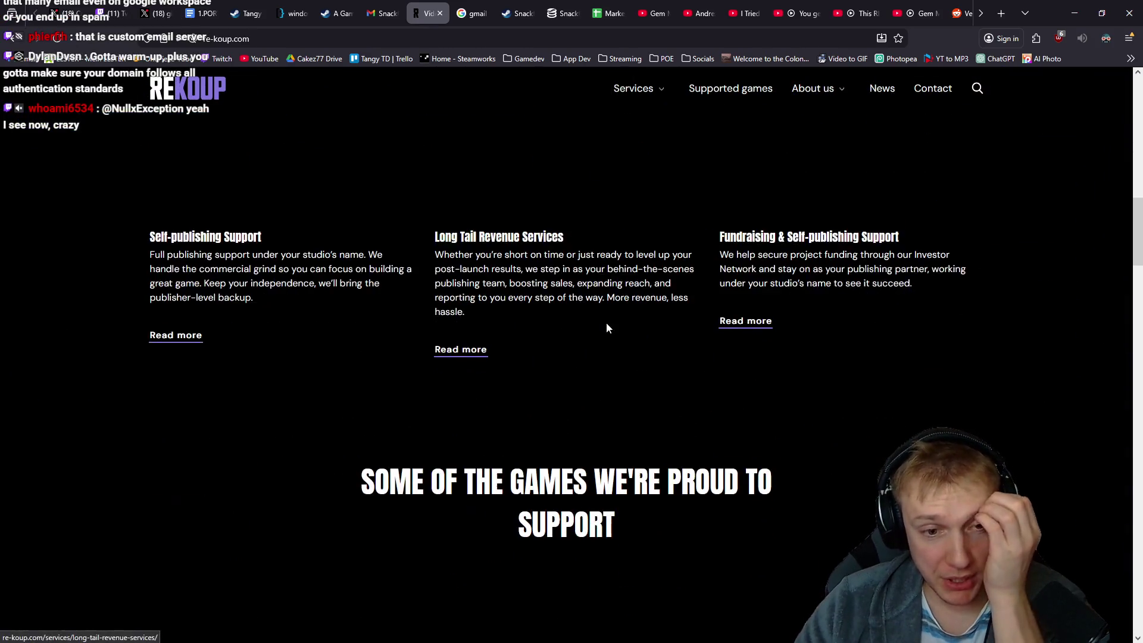
pyautogui.scroll(-12, 611, 324)
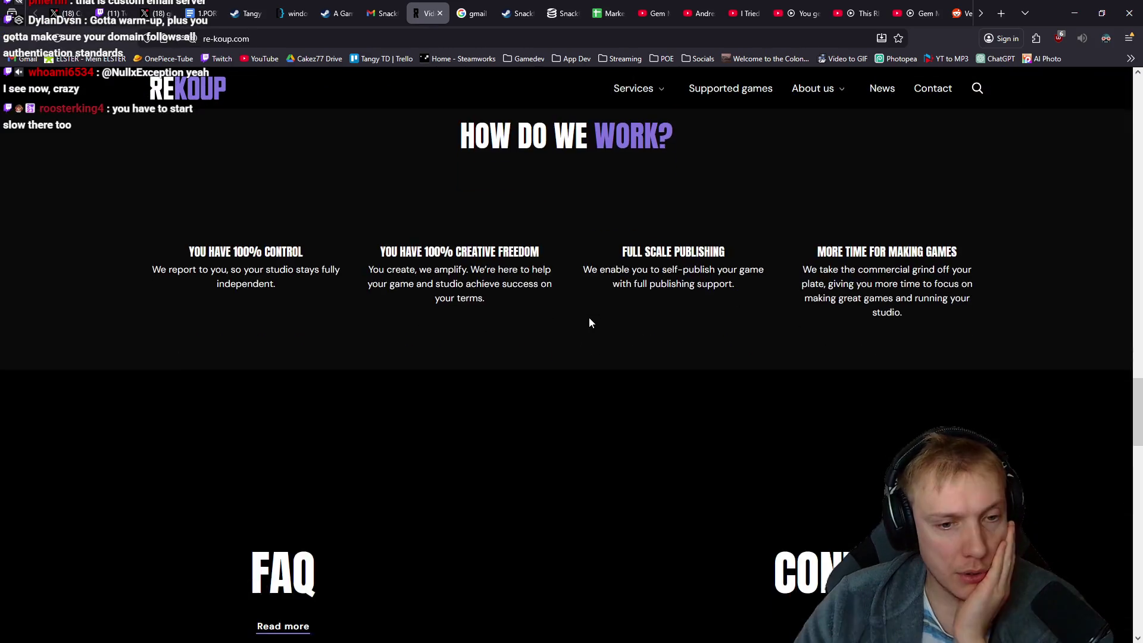
pyautogui.scroll(5, 544, 311)
pyautogui.scroll(10, 546, 316)
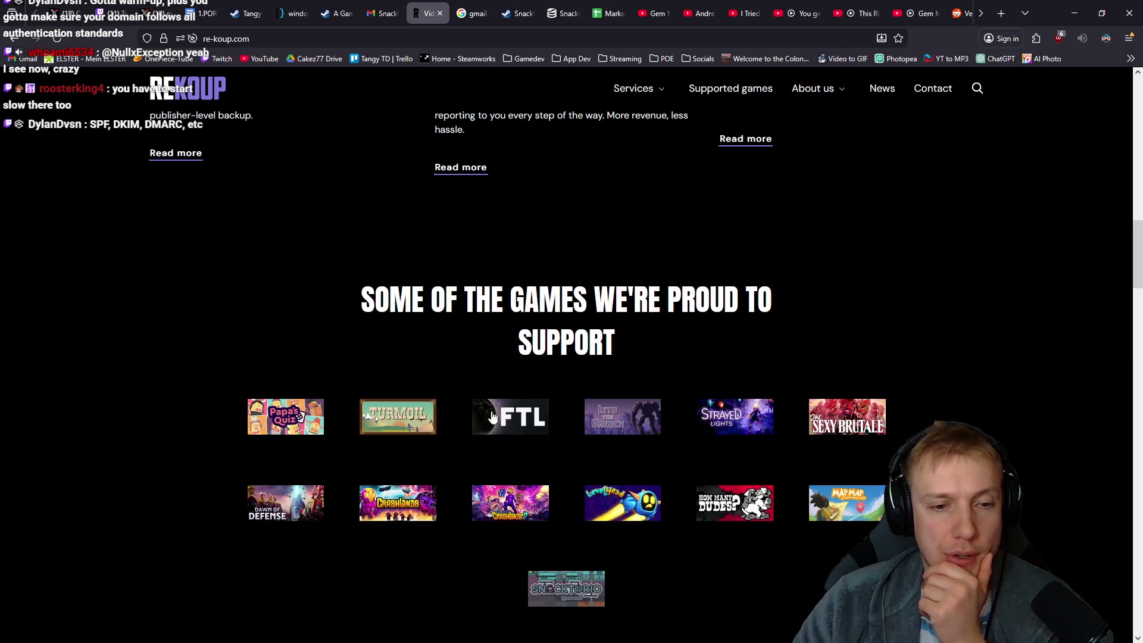
pyautogui.click(512, 413)
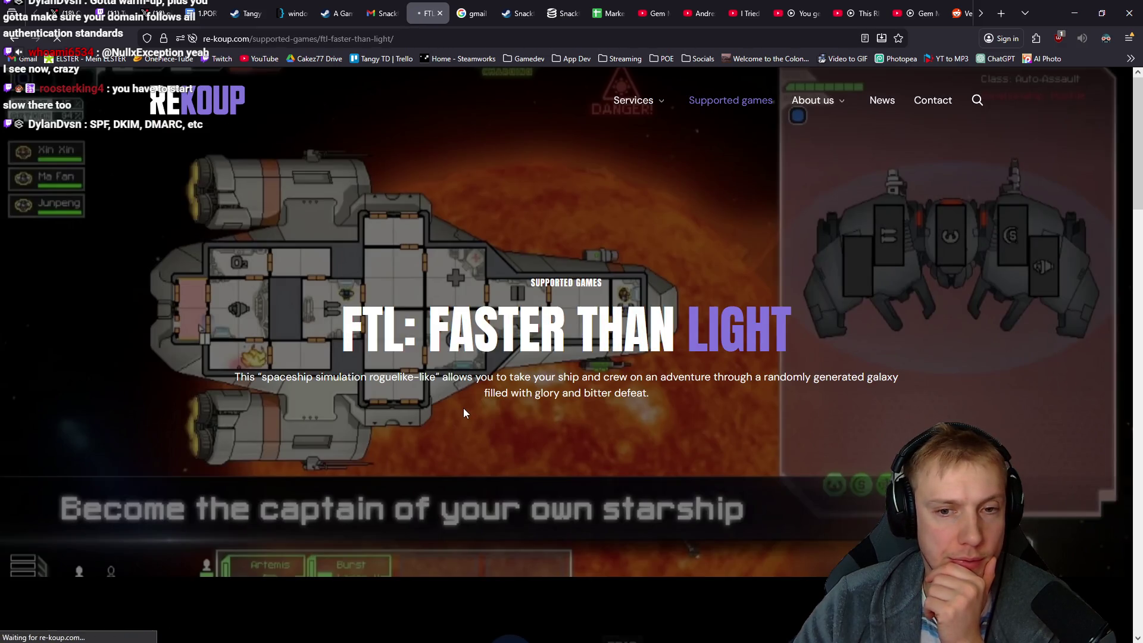
pyautogui.hotkey('alt', 'Left')
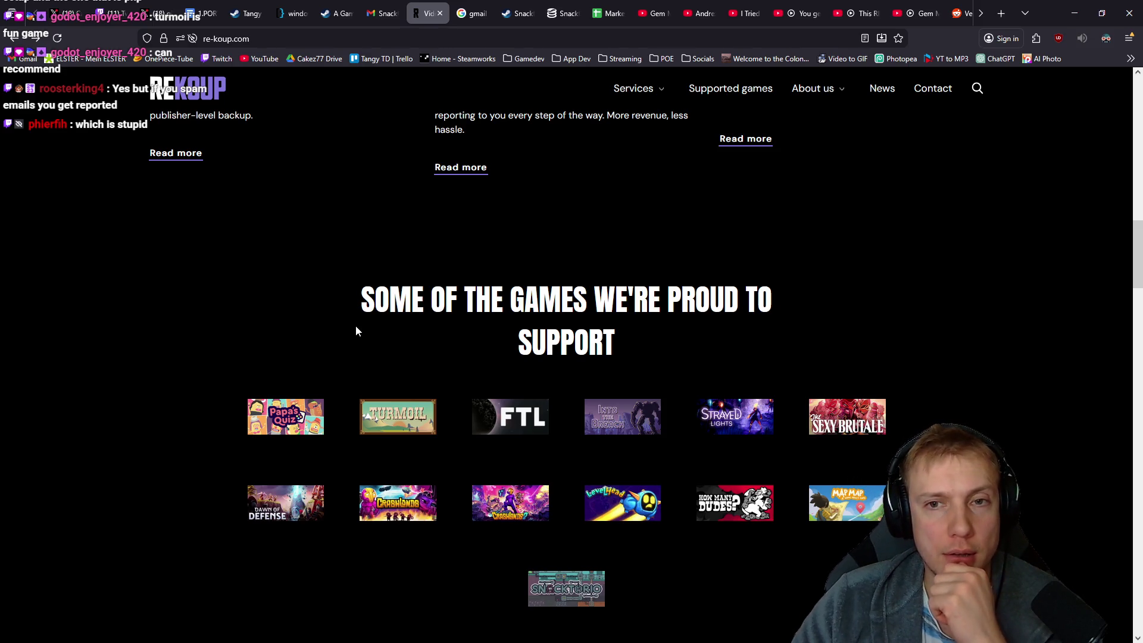
pyautogui.click(384, 14)
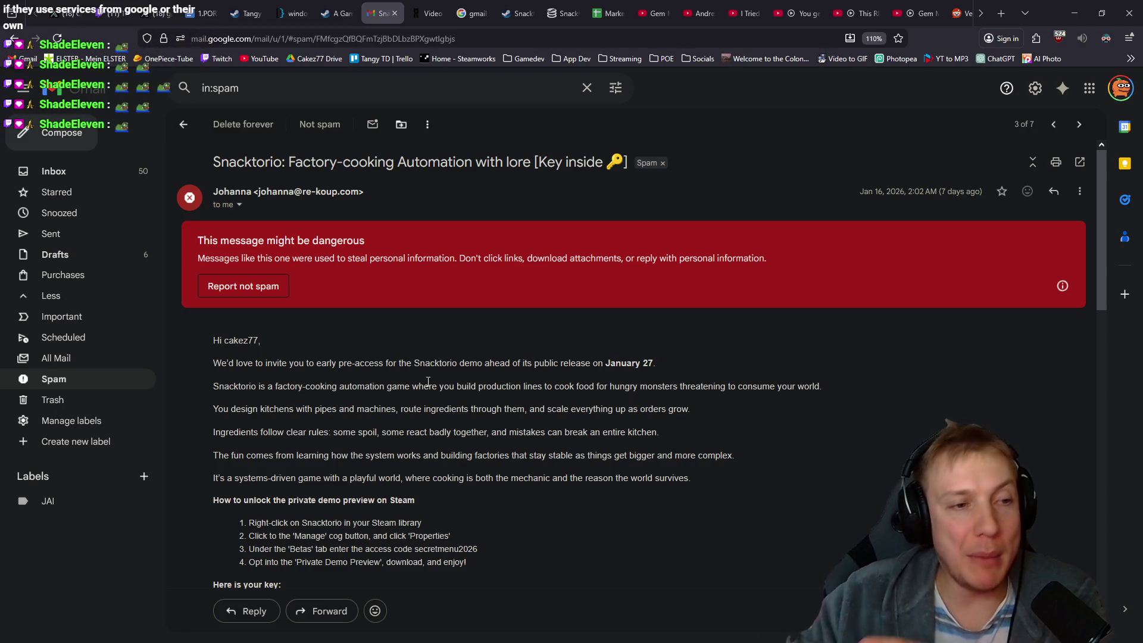
# Select and deselect the Snacktorio email's subject line, then minimize the browser to reveal Notepad++
pyautogui.moveTo(214, 160); pyautogui.dragTo(640, 162)
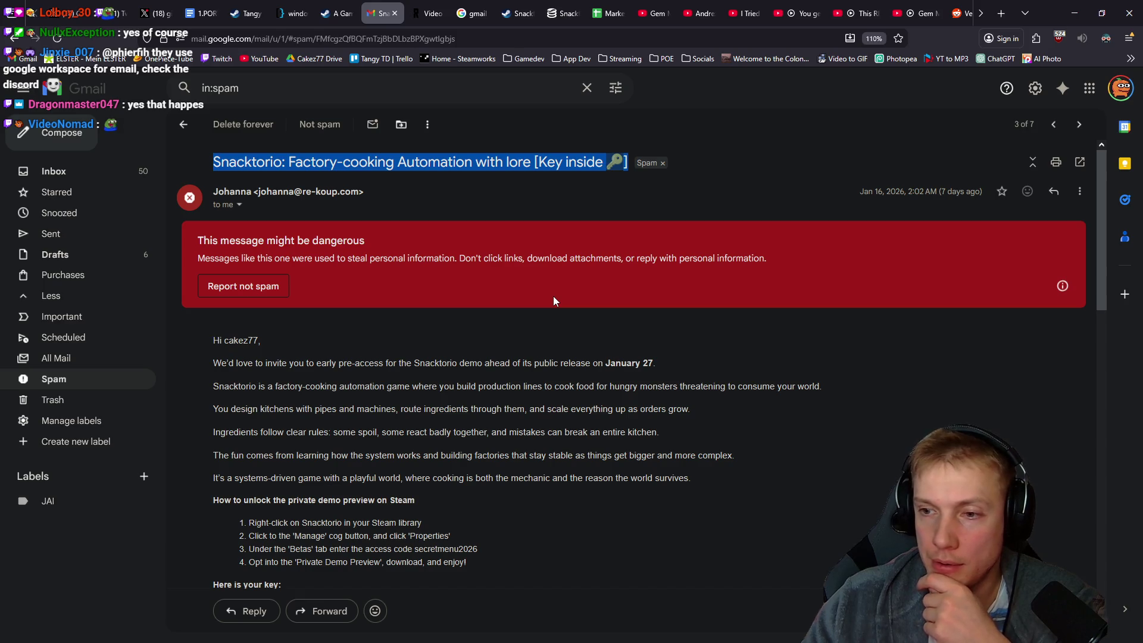
pyautogui.click(488, 407)
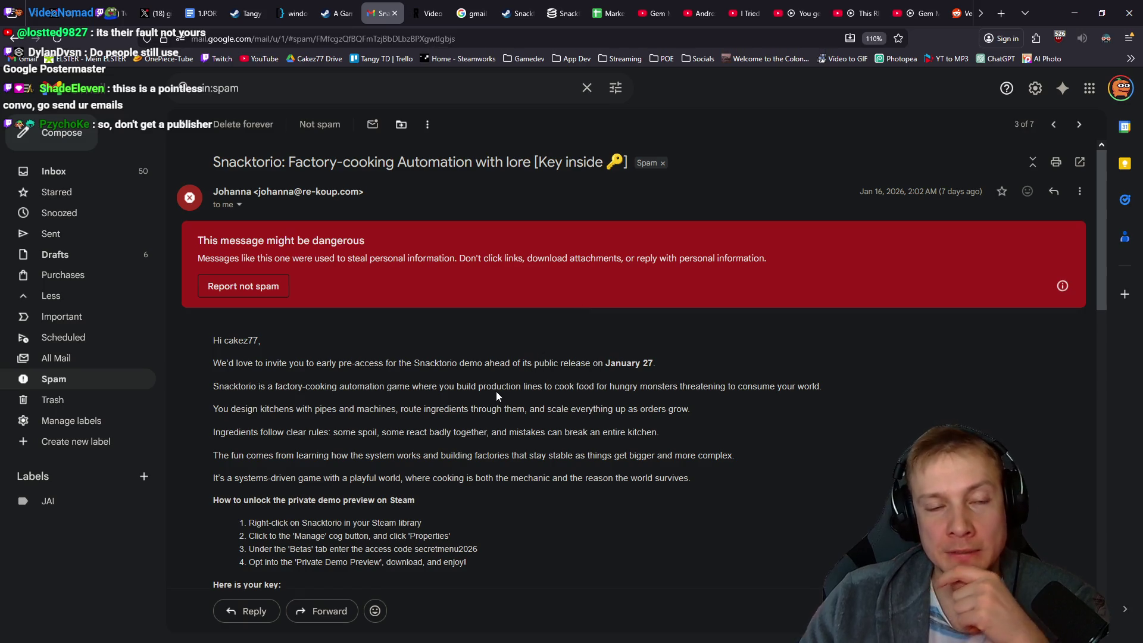
pyautogui.click(1077, 10)
pyautogui.moveTo(563, 52)
pyautogui.mouseDown()
pyautogui.moveTo(561, 37)
pyautogui.moveTo(546, 34)
pyautogui.mouseUp()
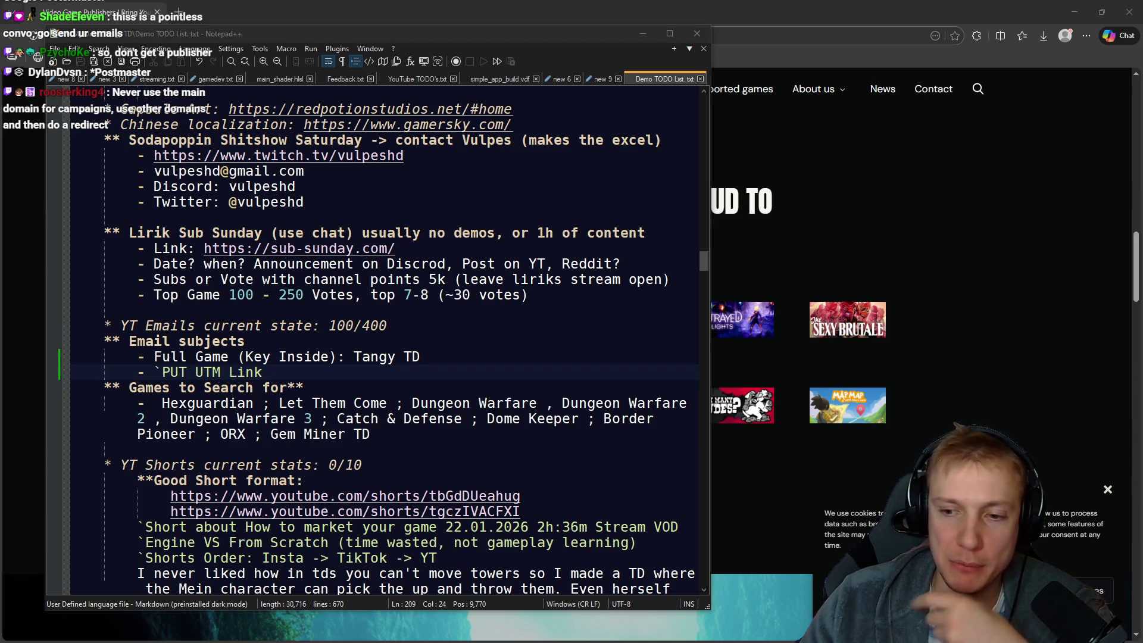
# Bring the browser back in front of Notepad++ and open a new tab
pyautogui.click(445, 12)
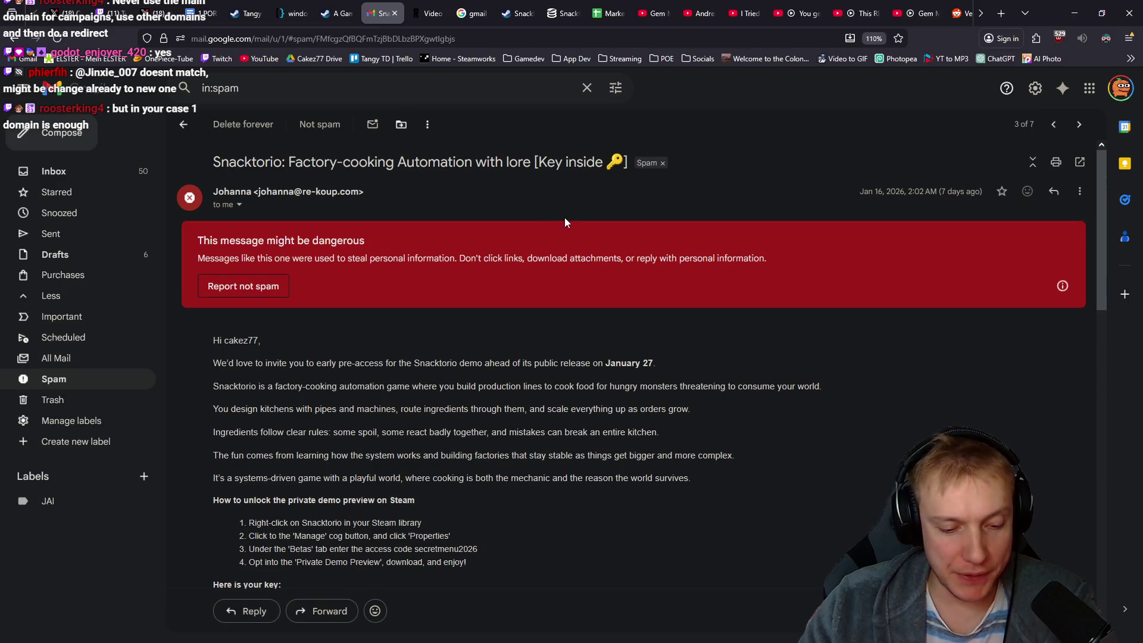
pyautogui.hotkey('ctrl', 't')
# Go to Reddit and open r/gamedev from the Communities sidebar in its own tab
pyautogui.write('reddit')
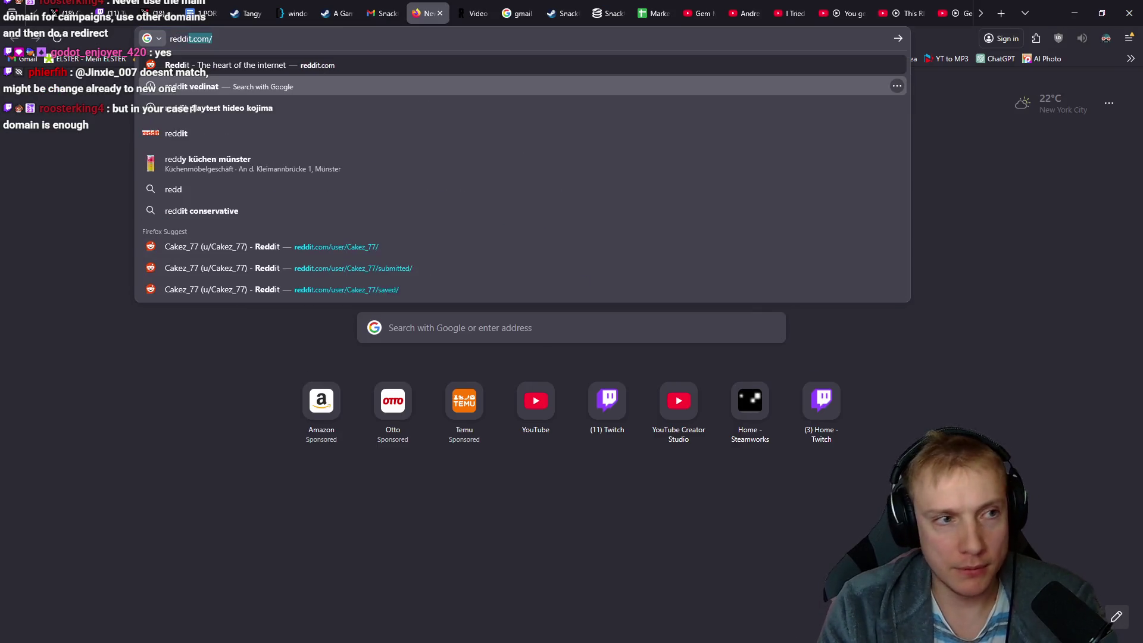
pyautogui.press('Return')
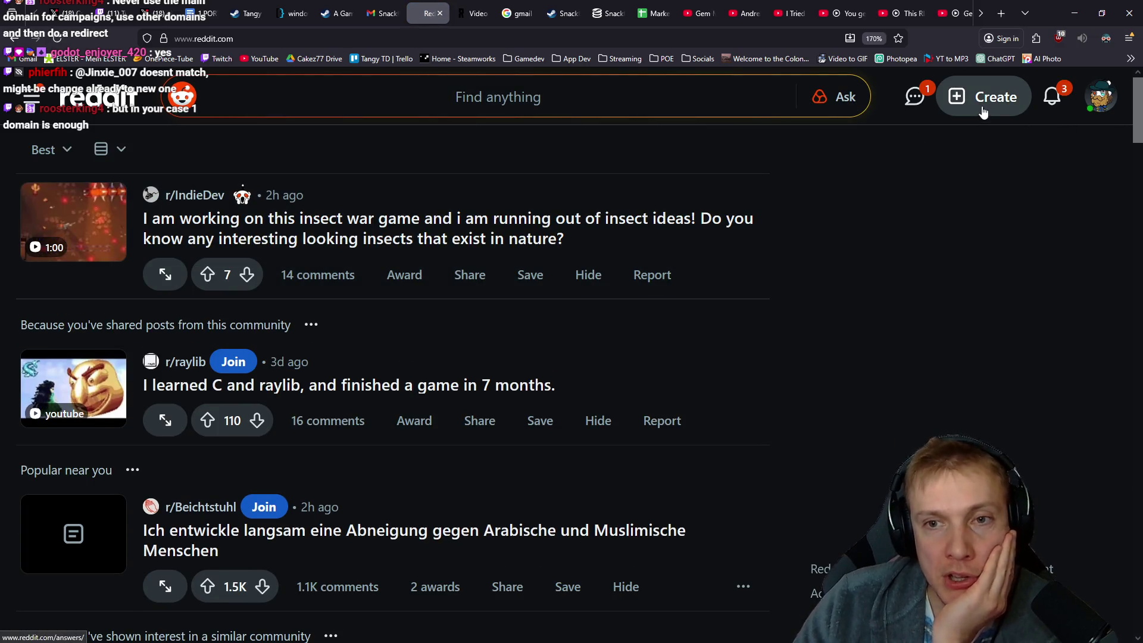
pyautogui.click(31, 97)
pyautogui.scroll(-8, 179, 380)
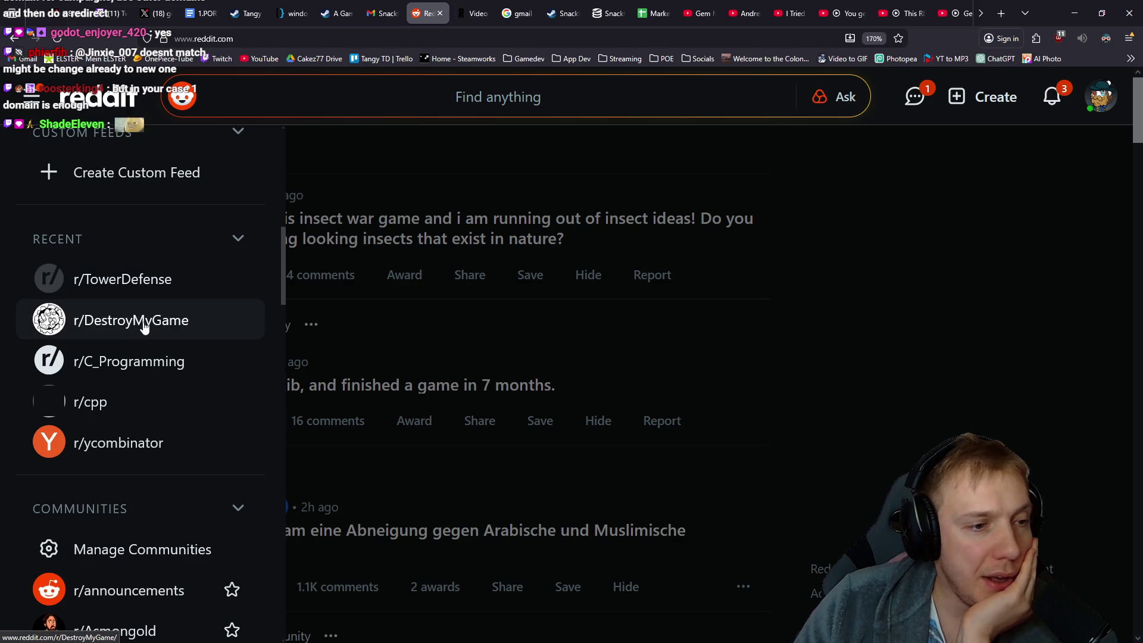
pyautogui.scroll(-3, 33, 247)
pyautogui.scroll(-5, 125, 342)
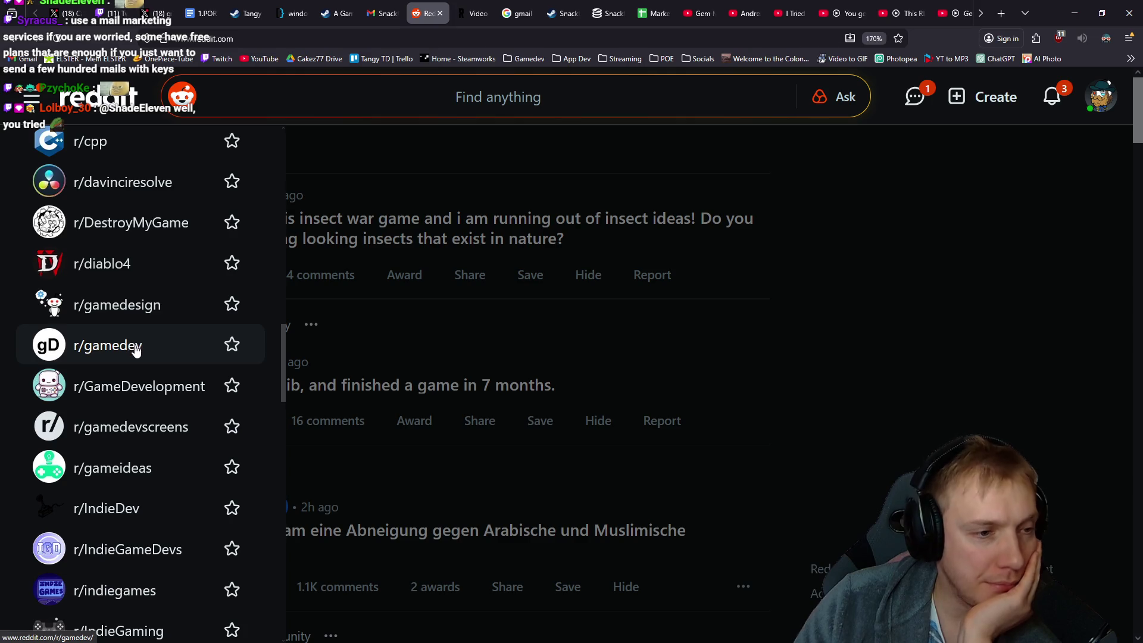
pyautogui.middleClick(141, 348)
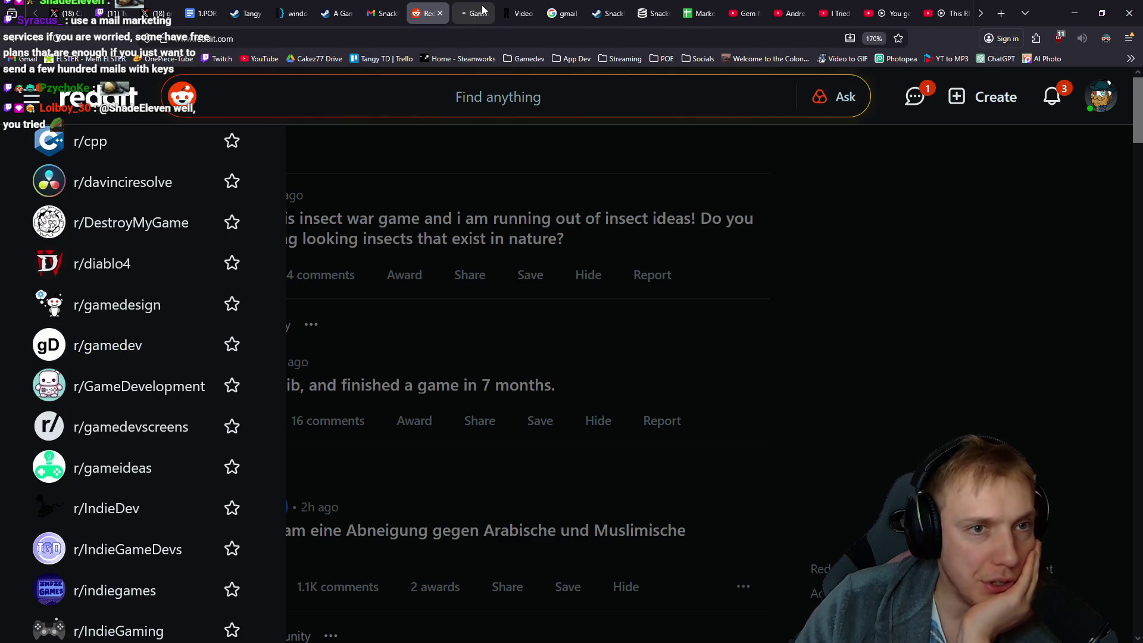
pyautogui.click(473, 13)
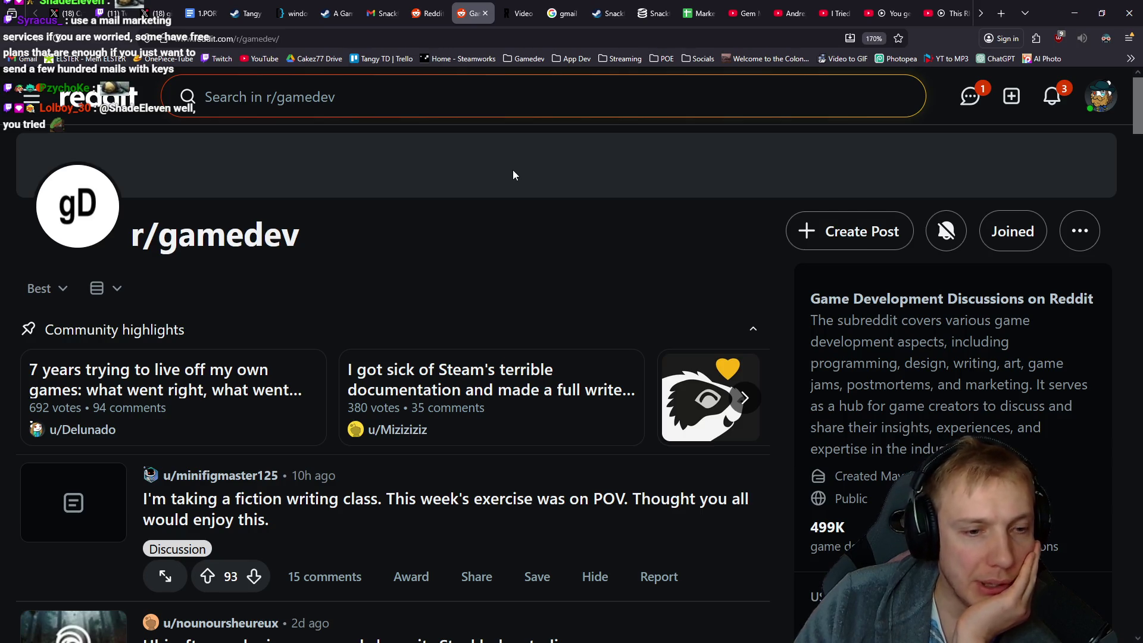
# Scroll through the r/gamedev post feed
pyautogui.scroll(-6, 514, 179)
pyautogui.scroll(2, 523, 215)
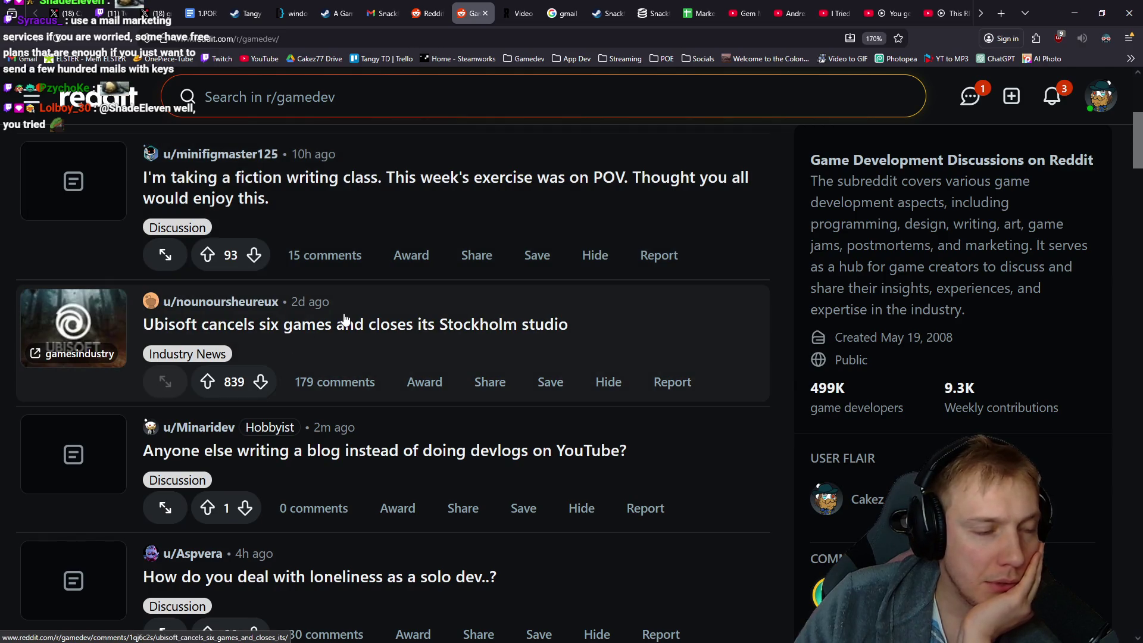
pyautogui.scroll(-3, 378, 315)
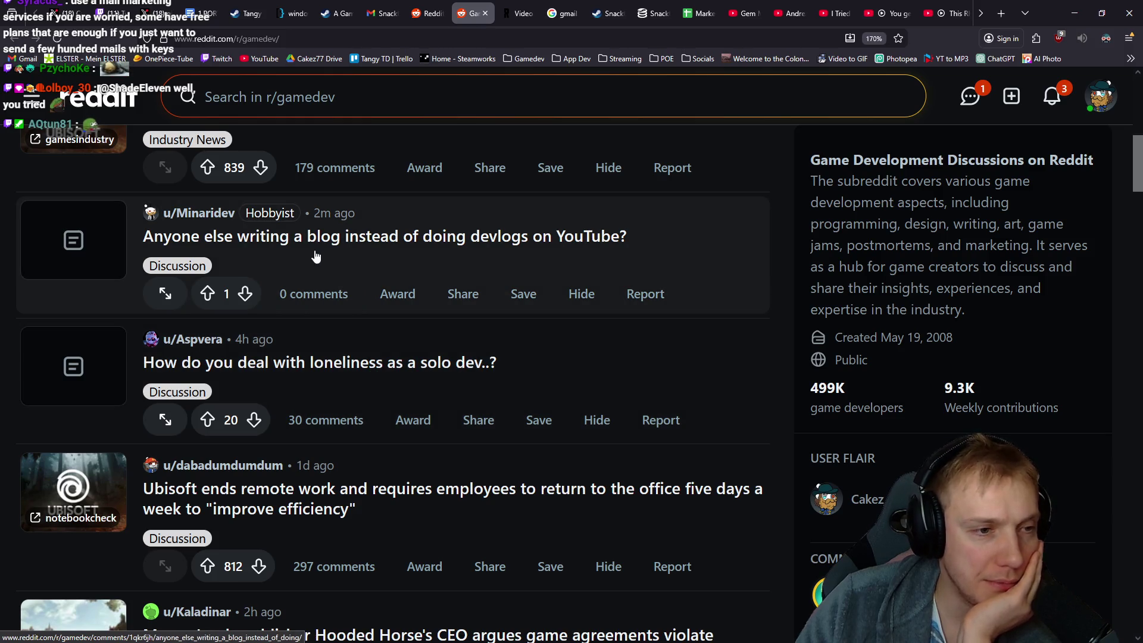
pyautogui.scroll(-3, 369, 267)
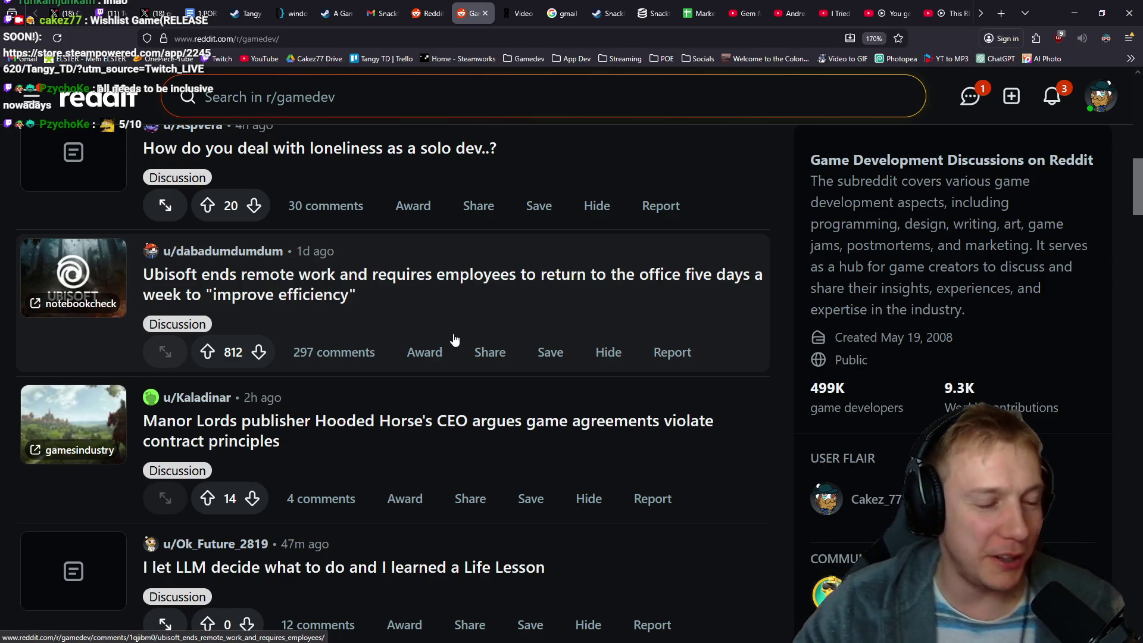
pyautogui.scroll(-5, 458, 283)
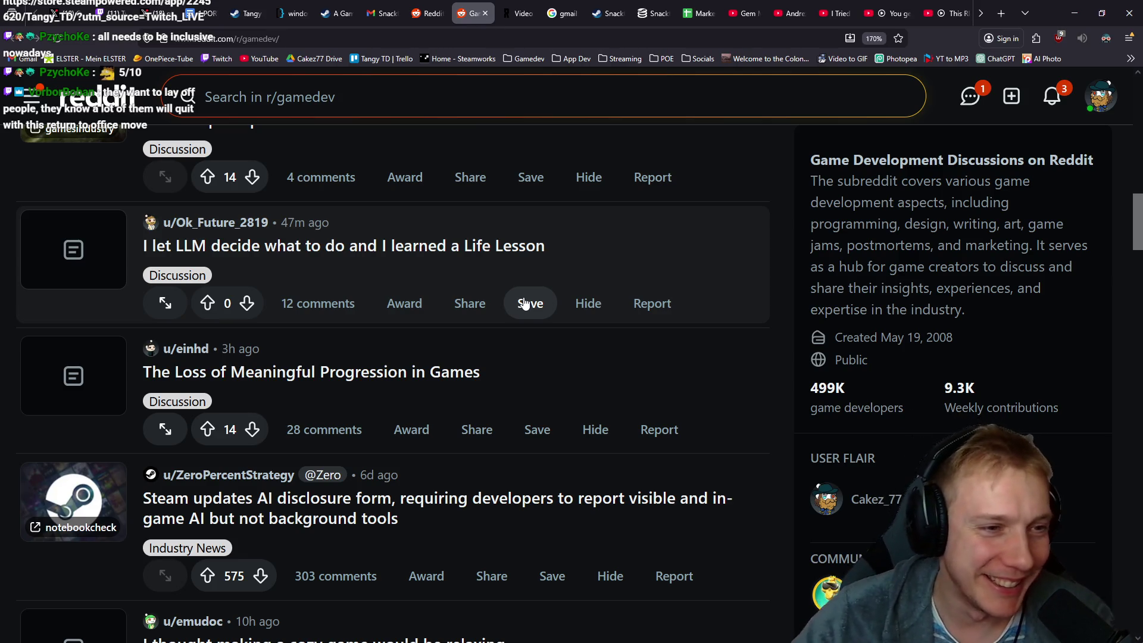
pyautogui.scroll(-2, 369, 321)
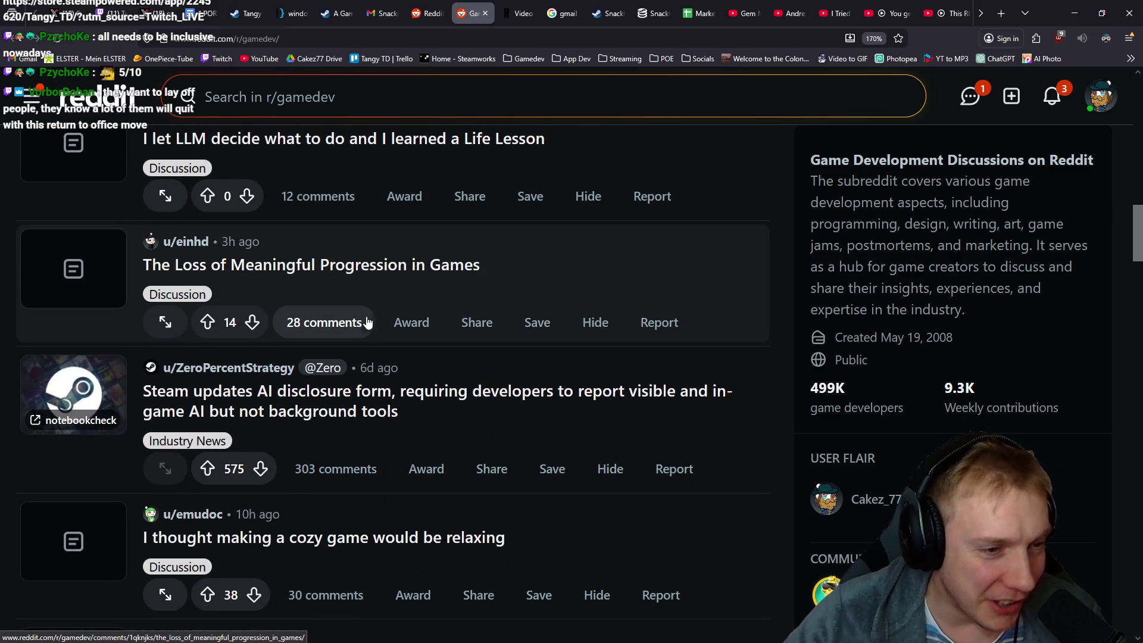
pyautogui.scroll(-4, 383, 324)
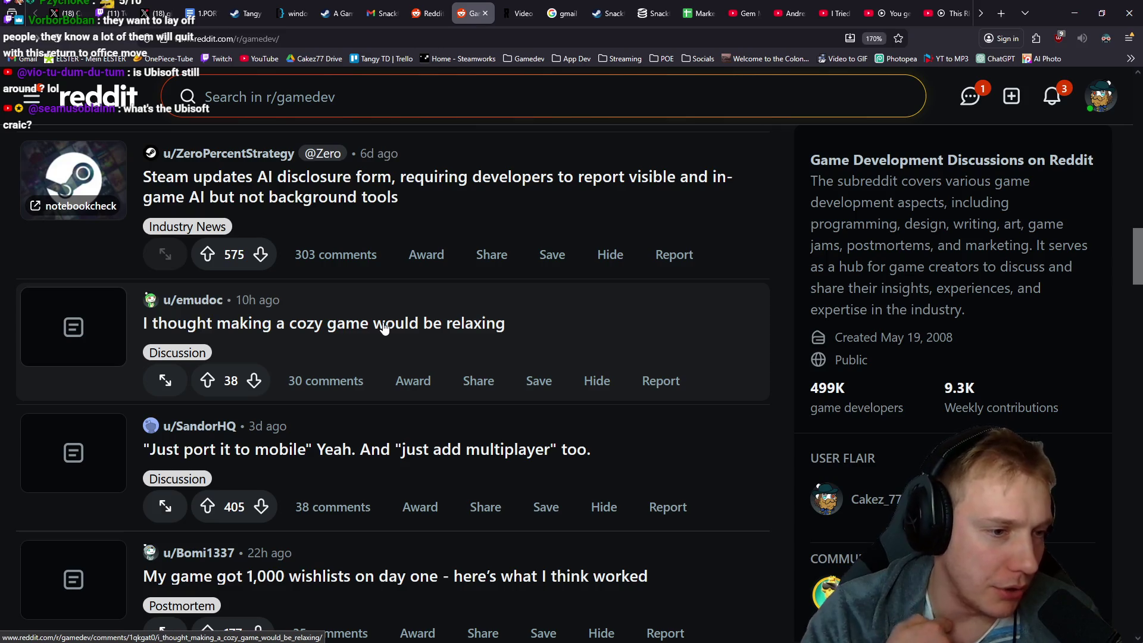
pyautogui.scroll(-3, 384, 328)
pyautogui.scroll(15, 349, 331)
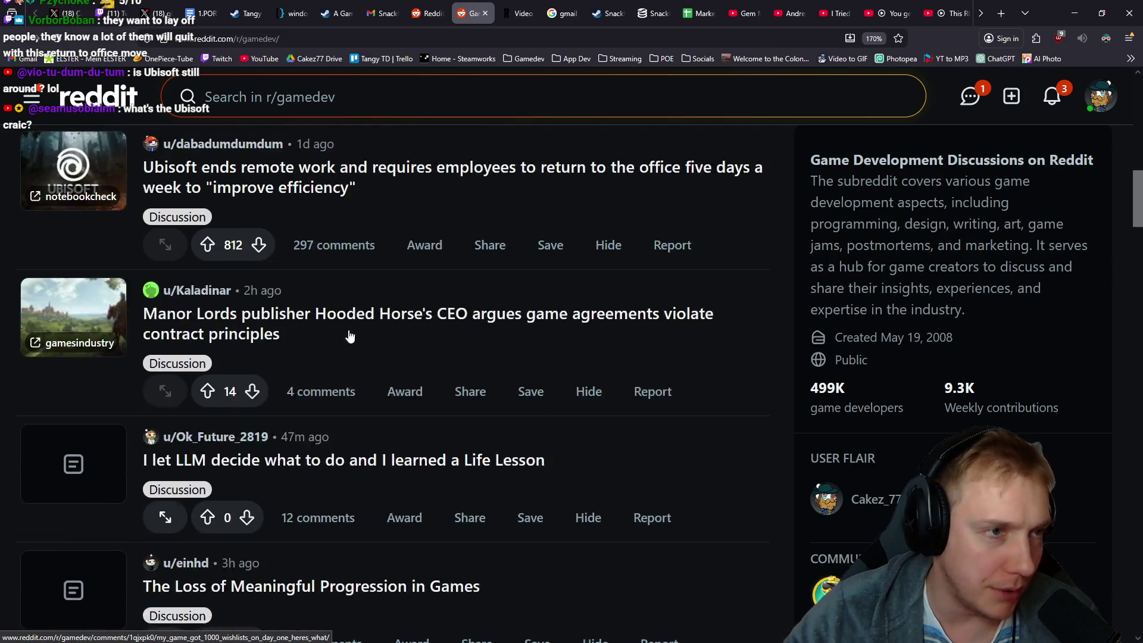
# Open r/IndieDev from the navigation sidebar in a new tab and switch to it
pyautogui.click(32, 97)
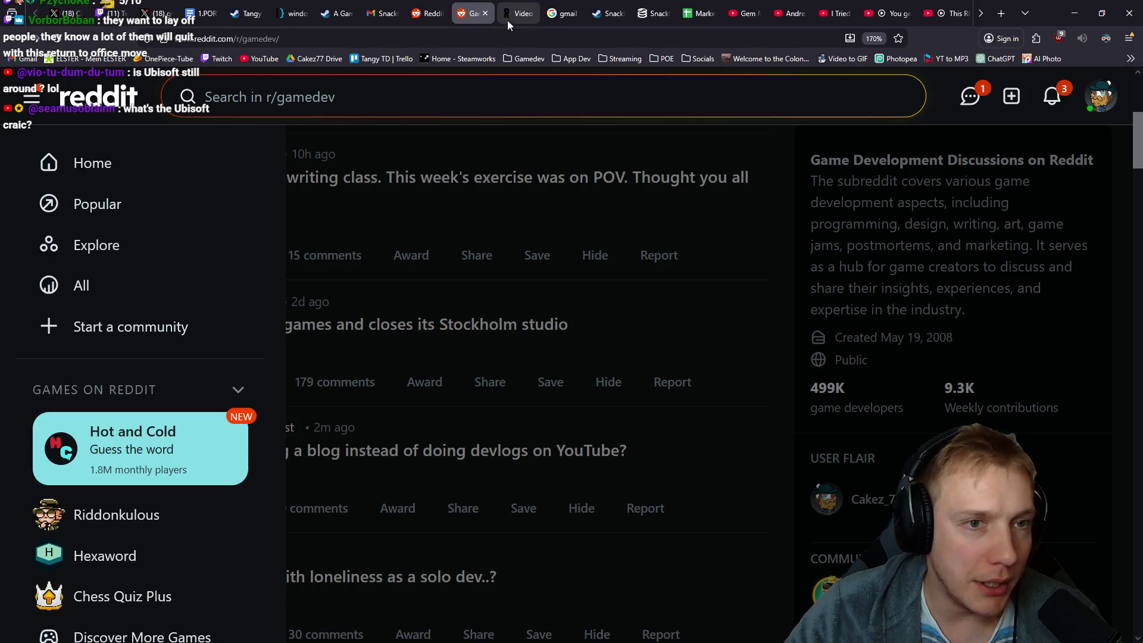
pyautogui.hotkey('ctrl', 'shift', 'Tab')
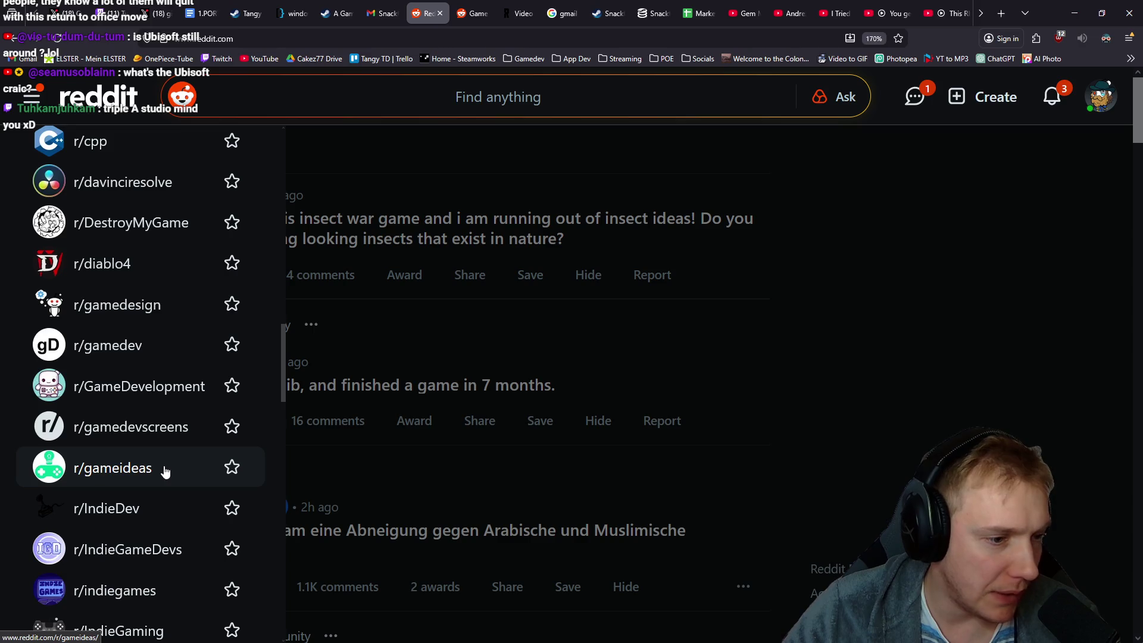
pyautogui.middleClick(106, 510)
pyautogui.scroll(-3, 107, 506)
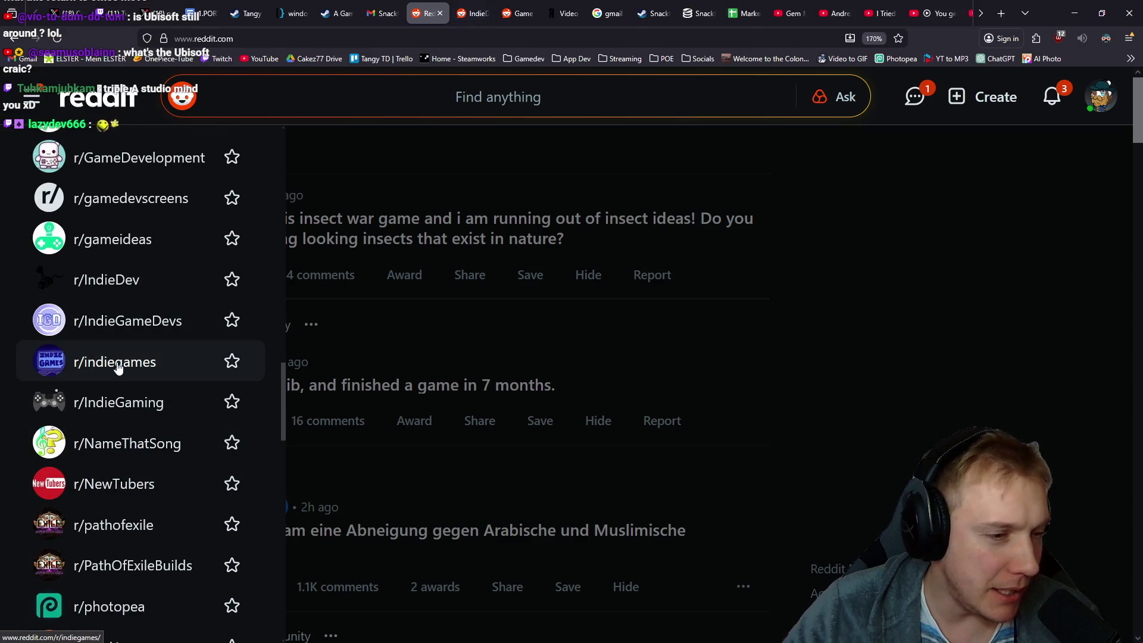
pyautogui.click(473, 13)
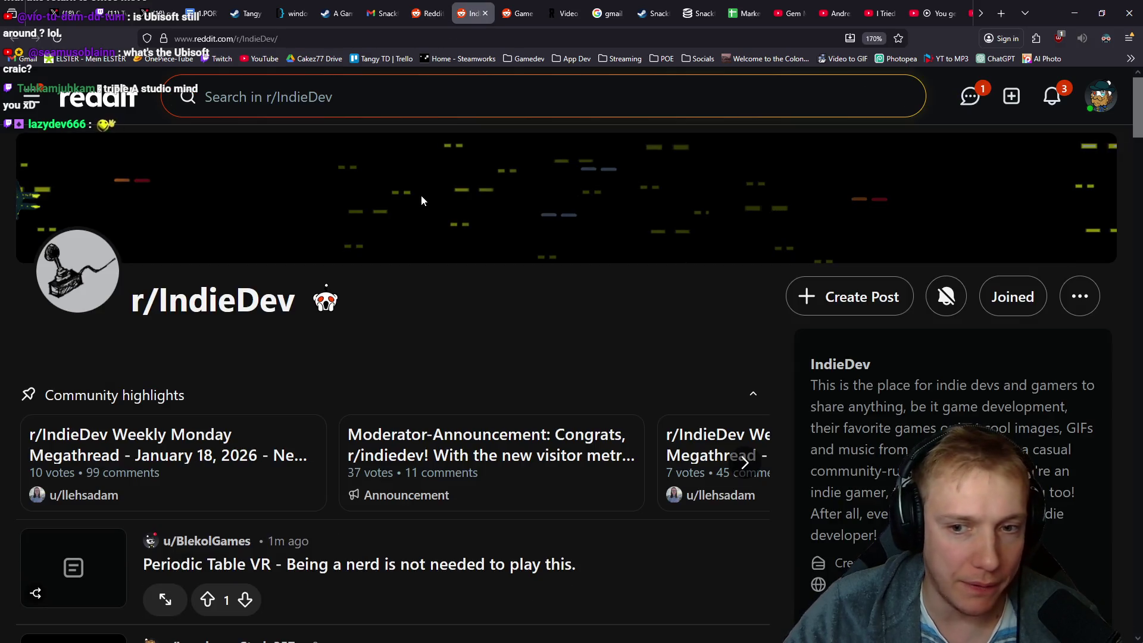
# Scroll the r/IndieDev feed and glance at the previous Reddit tab
pyautogui.scroll(-3, 446, 236)
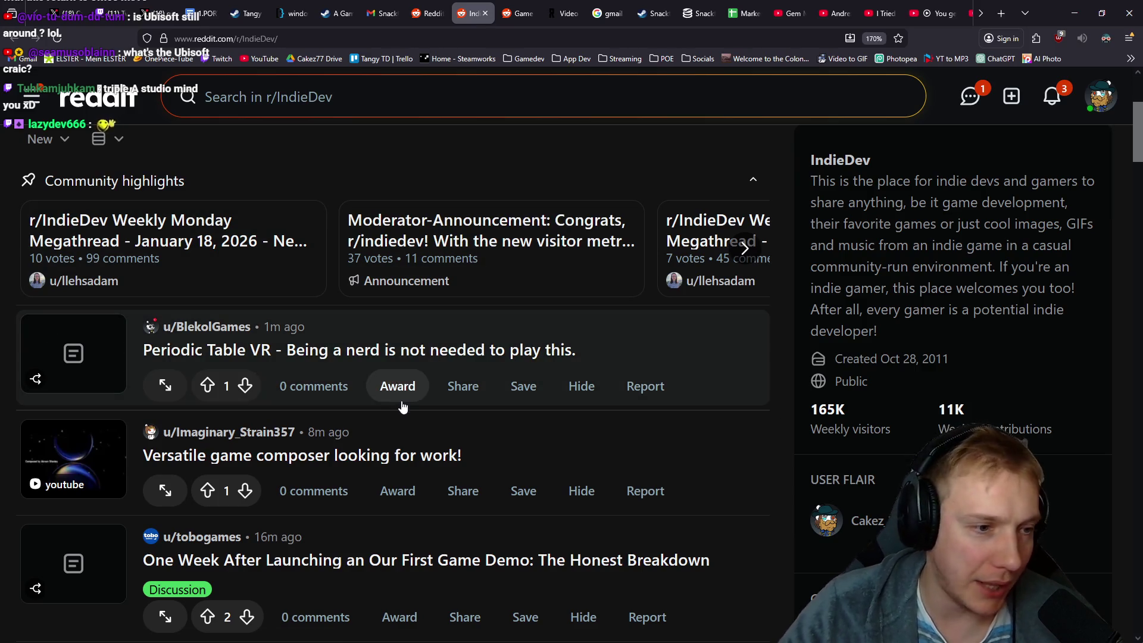
pyautogui.scroll(-3, 511, 340)
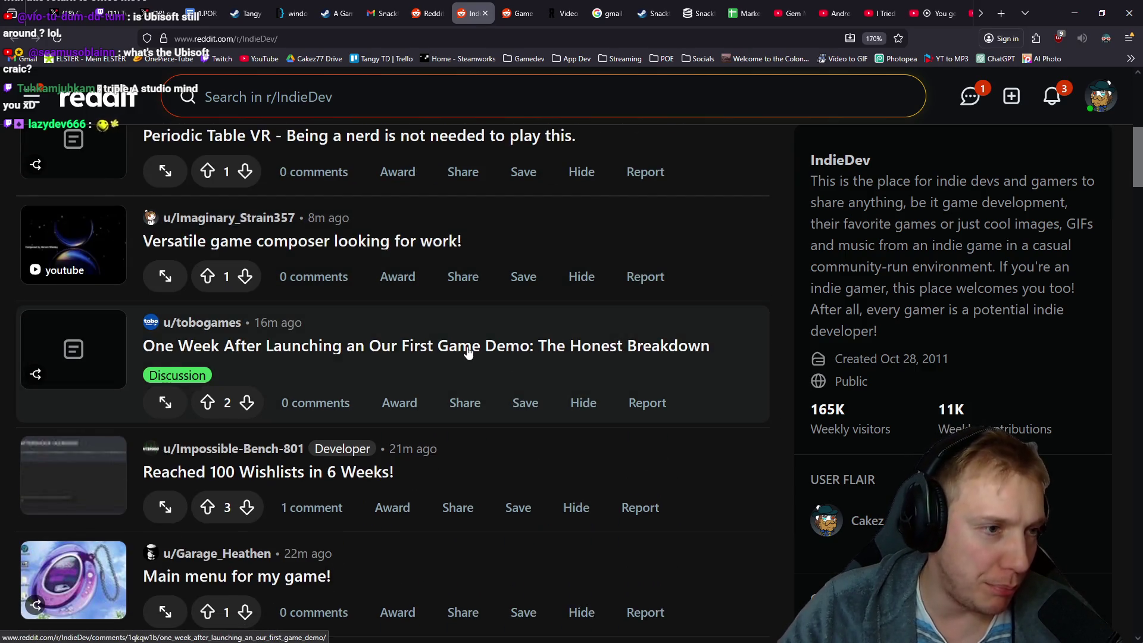
pyautogui.scroll(6, 387, 351)
pyautogui.hotkey('ctrl', 'shift', 'Tab')
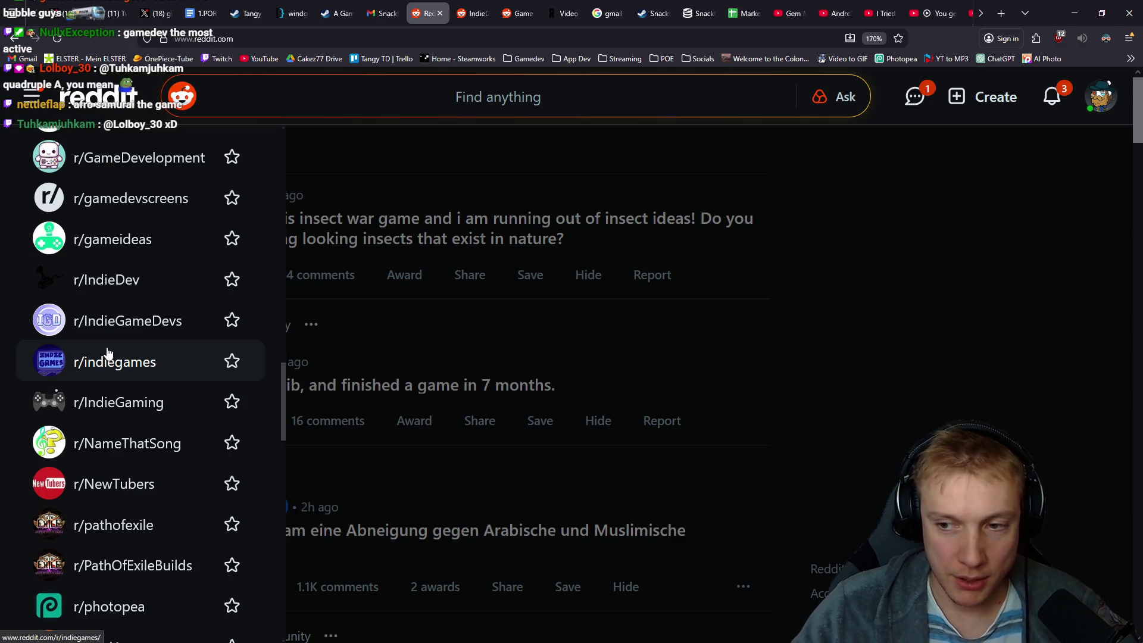
# Return to r/IndieDev, look over the feed again, and start a new post at its title
pyautogui.click(472, 11)
pyautogui.scroll(-3, 500, 270)
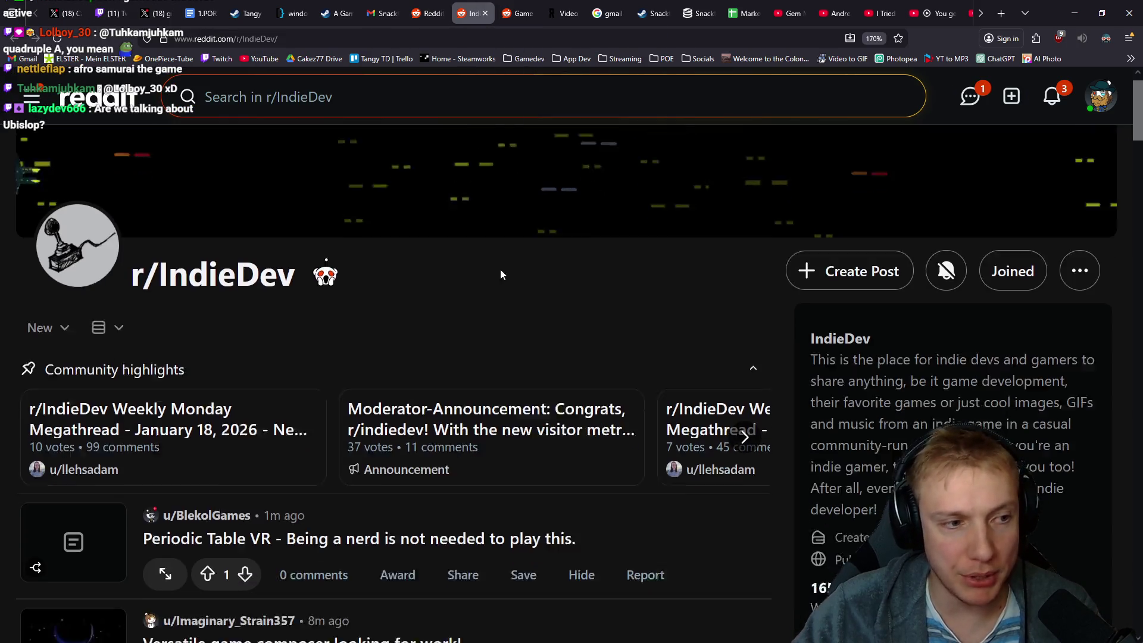
pyautogui.scroll(2, 189, 196)
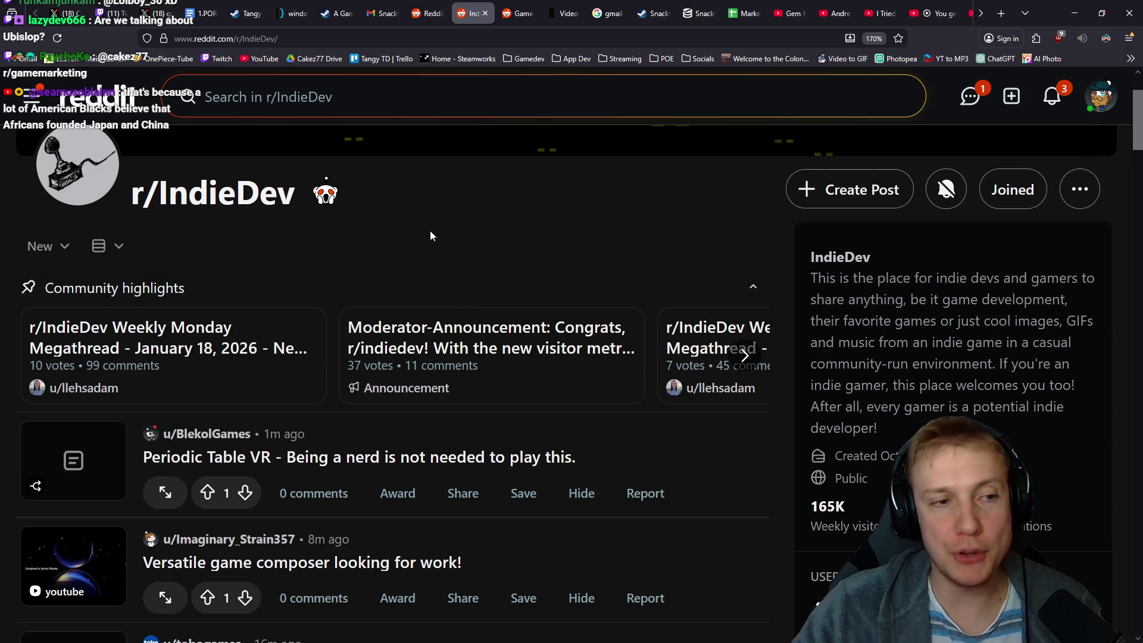
pyautogui.scroll(-3, 485, 297)
pyautogui.scroll(5, 479, 280)
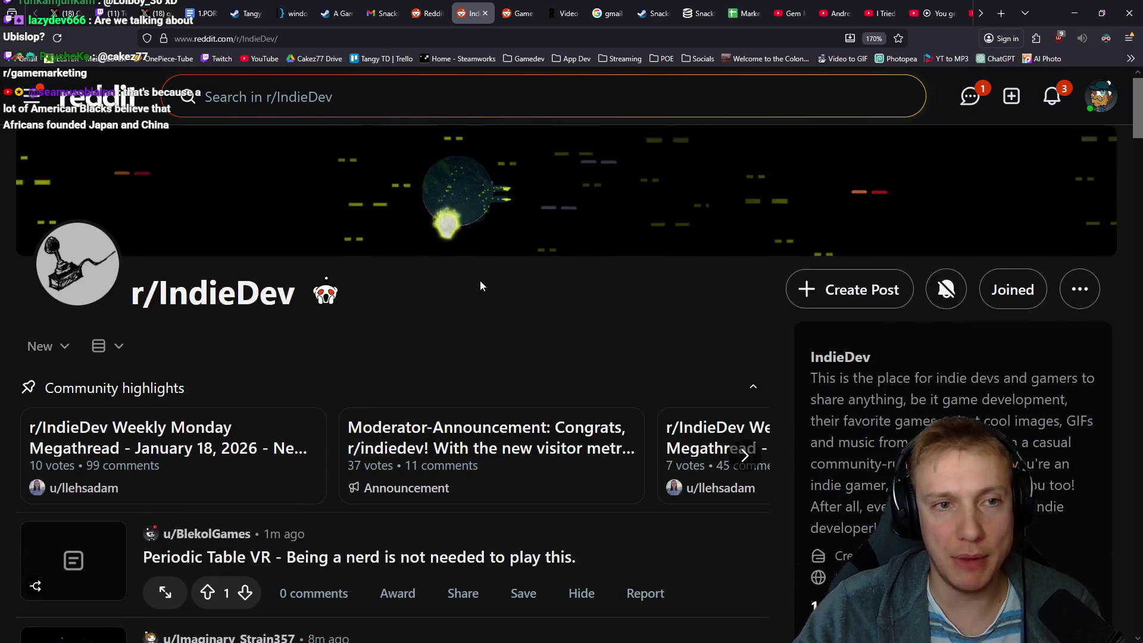
pyautogui.click(842, 301)
pyautogui.click(125, 353)
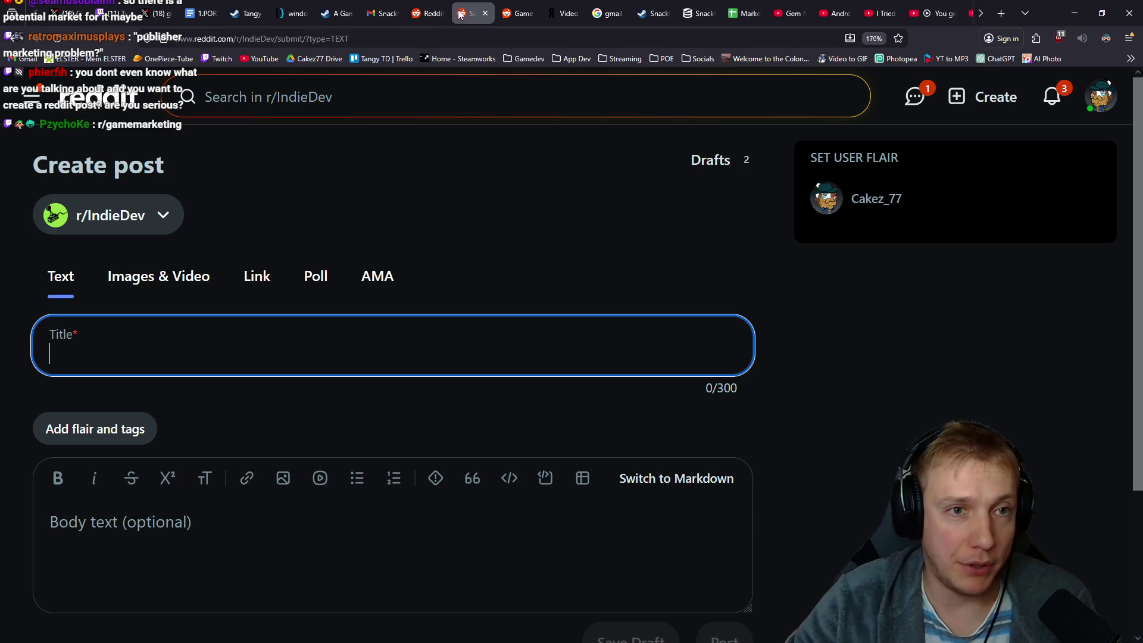
# Open a blank browser tab beside the r/IndieDev Create post form
pyautogui.hotkey('ctrl', 't')
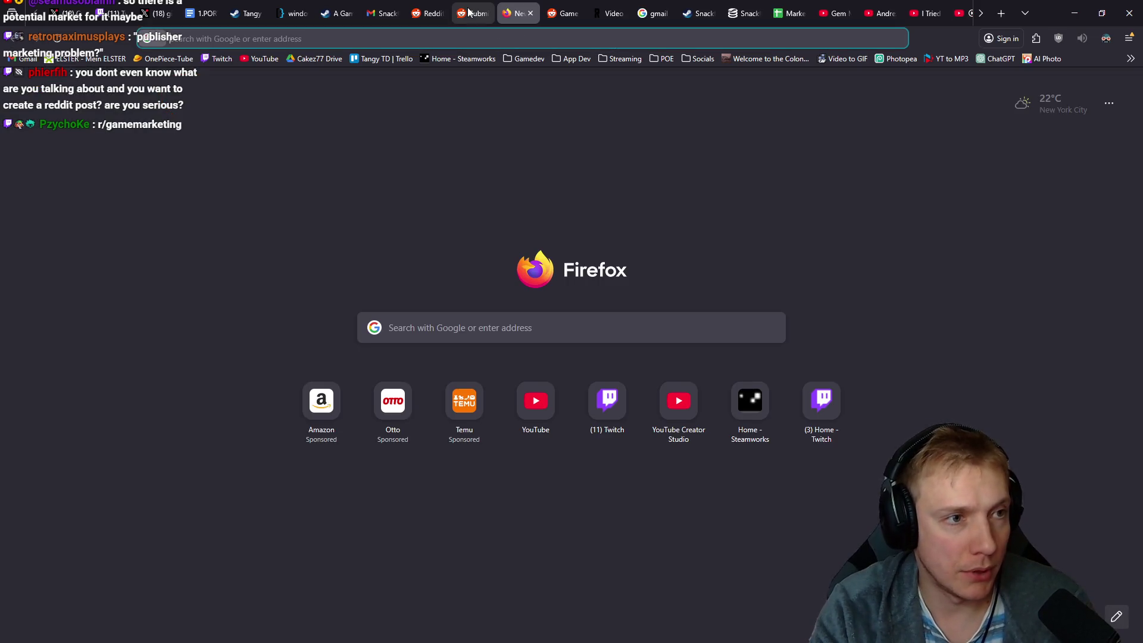
# Search 'therone of darkenss' and skim the Reddit post about the Throne of Darkness re-release
pyautogui.write('therone of d')
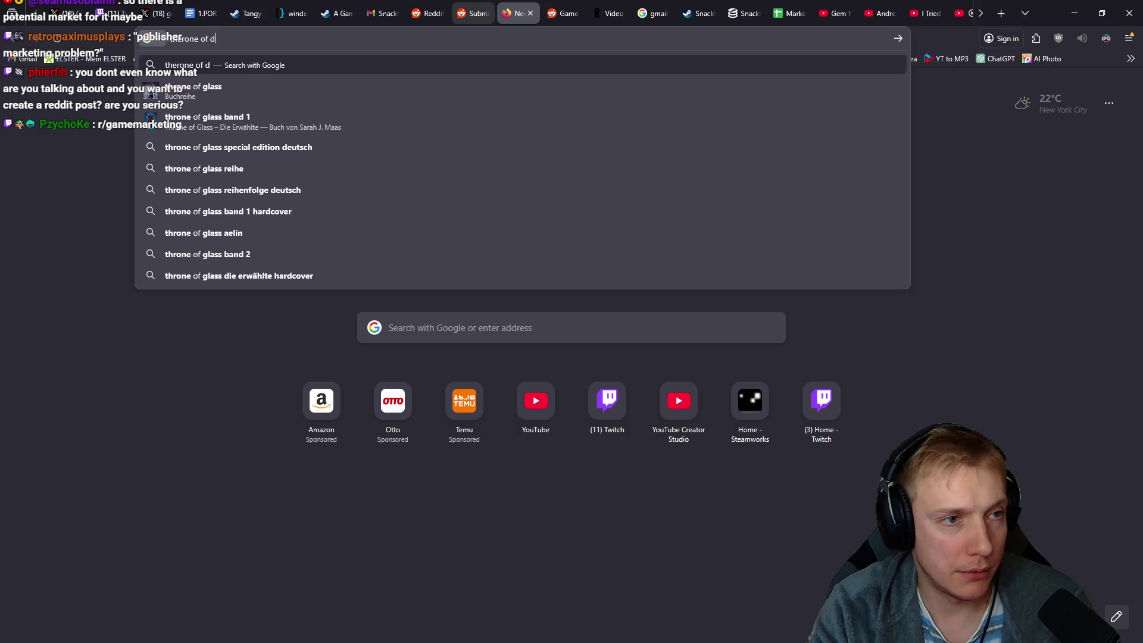
pyautogui.write('arkenss')
pyautogui.press('Return')
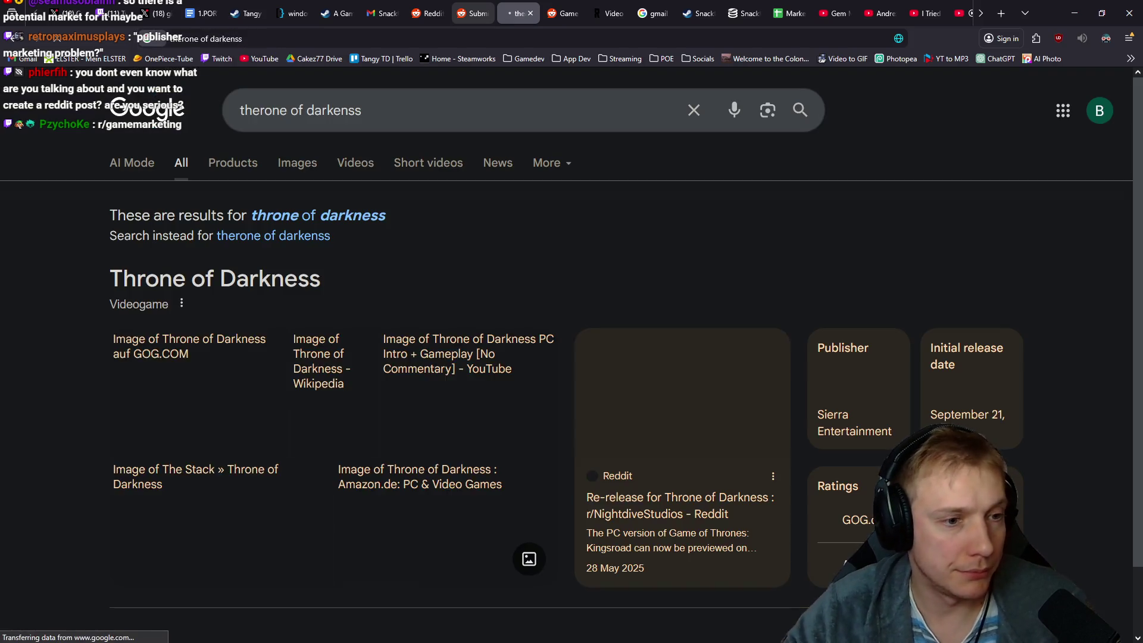
pyautogui.scroll(-2, 237, 258)
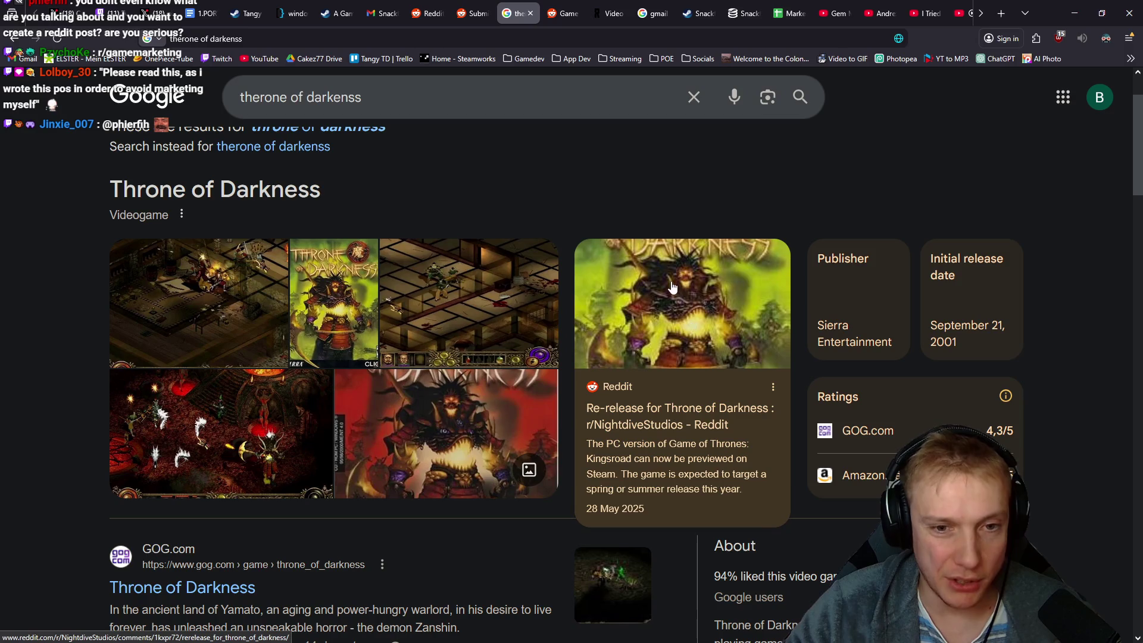
pyautogui.click(673, 290)
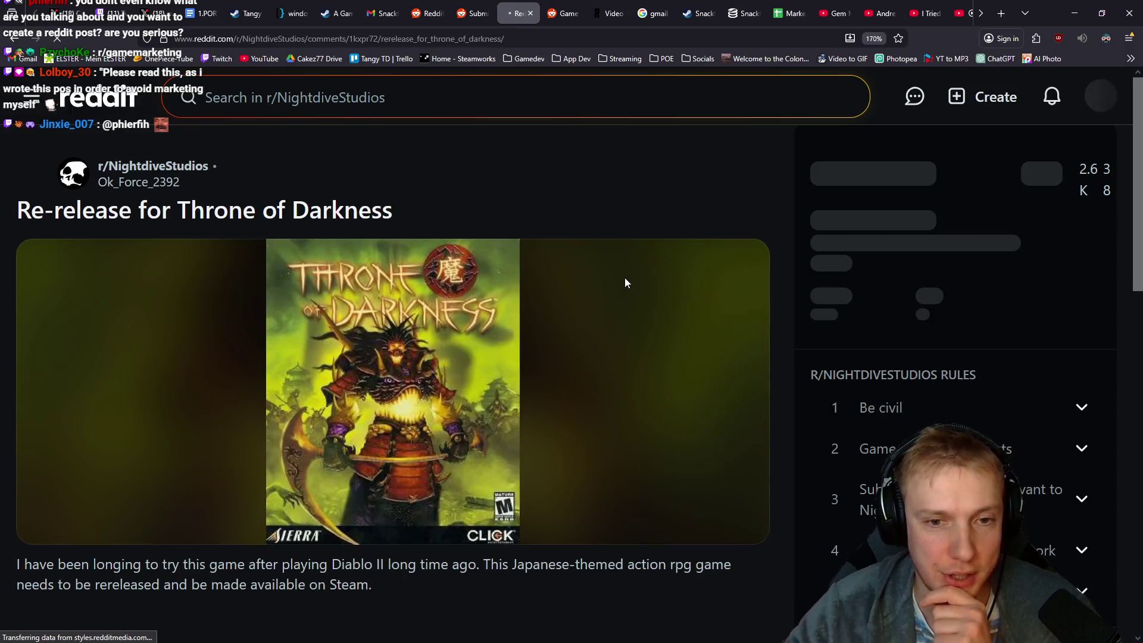
pyautogui.scroll(-2, 401, 375)
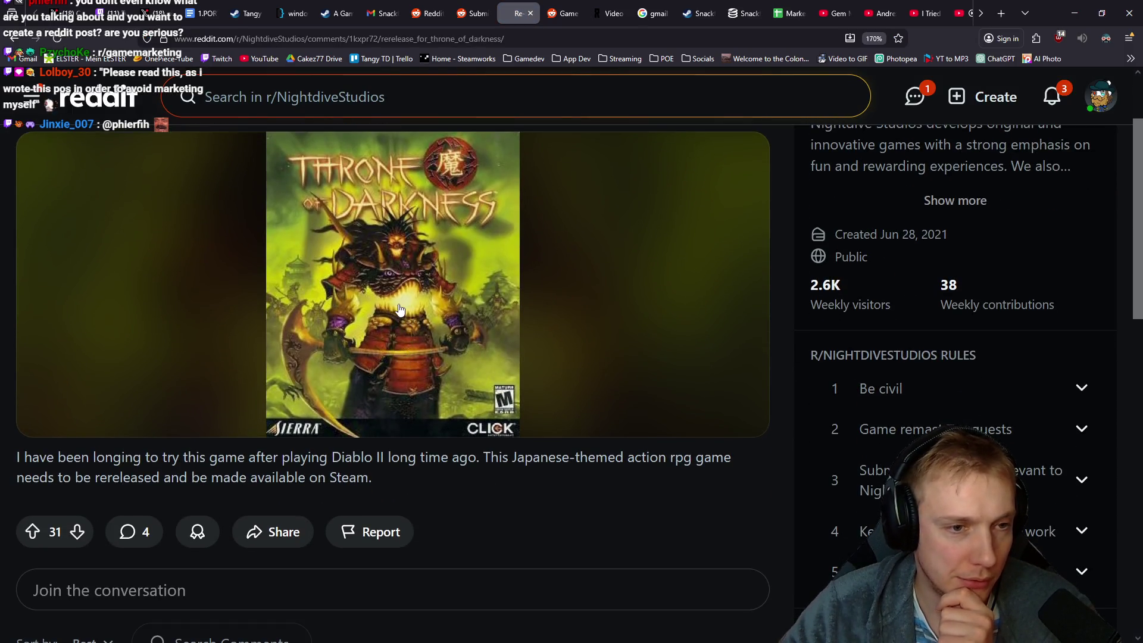
pyautogui.scroll(-3, 400, 310)
pyautogui.scroll(5, 399, 309)
pyautogui.hotkey('alt', 'Left')
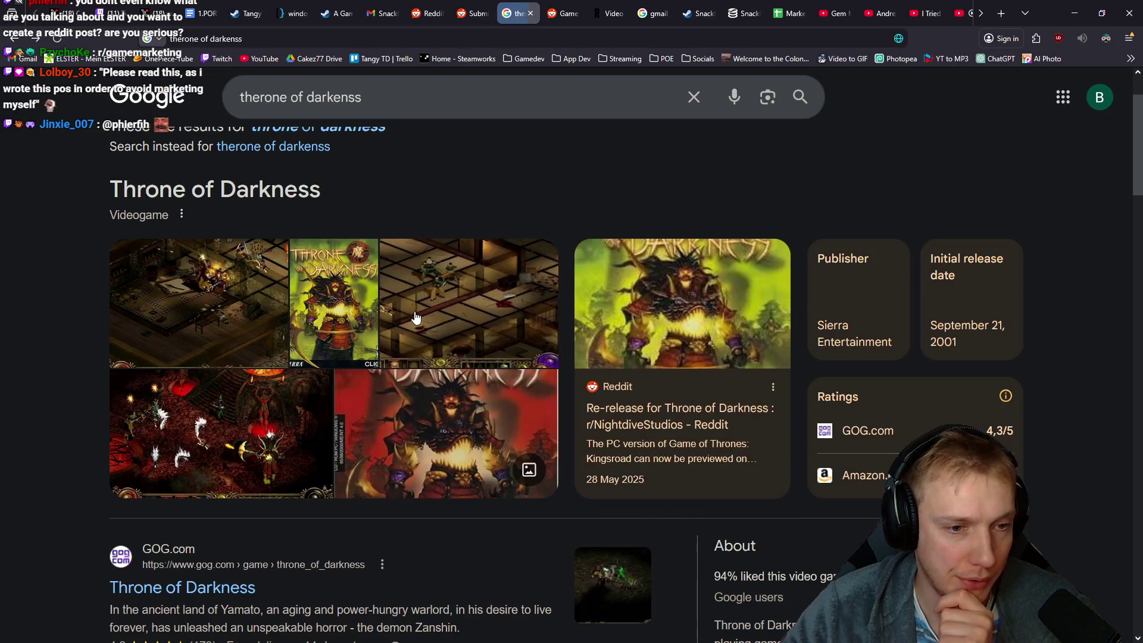
# Preview several Throne of Darkness screenshots, then close the search tab
pyautogui.click(217, 317)
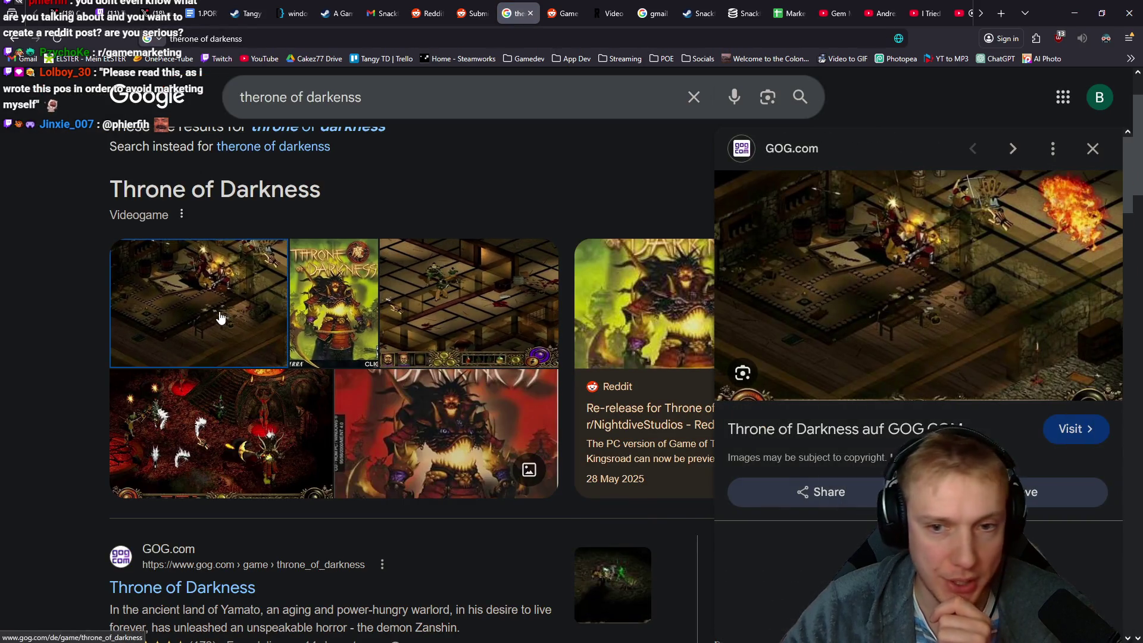
pyautogui.scroll(-3, 819, 414)
pyautogui.click(820, 415)
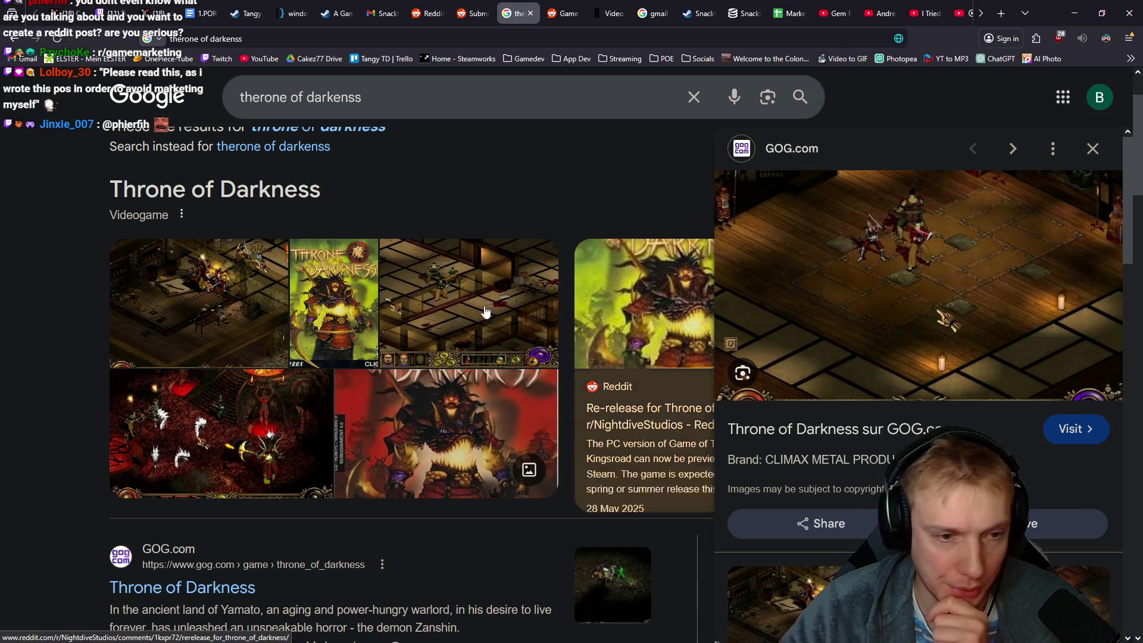
pyautogui.scroll(-4, 445, 291)
pyautogui.scroll(3, 357, 328)
pyautogui.click(248, 353)
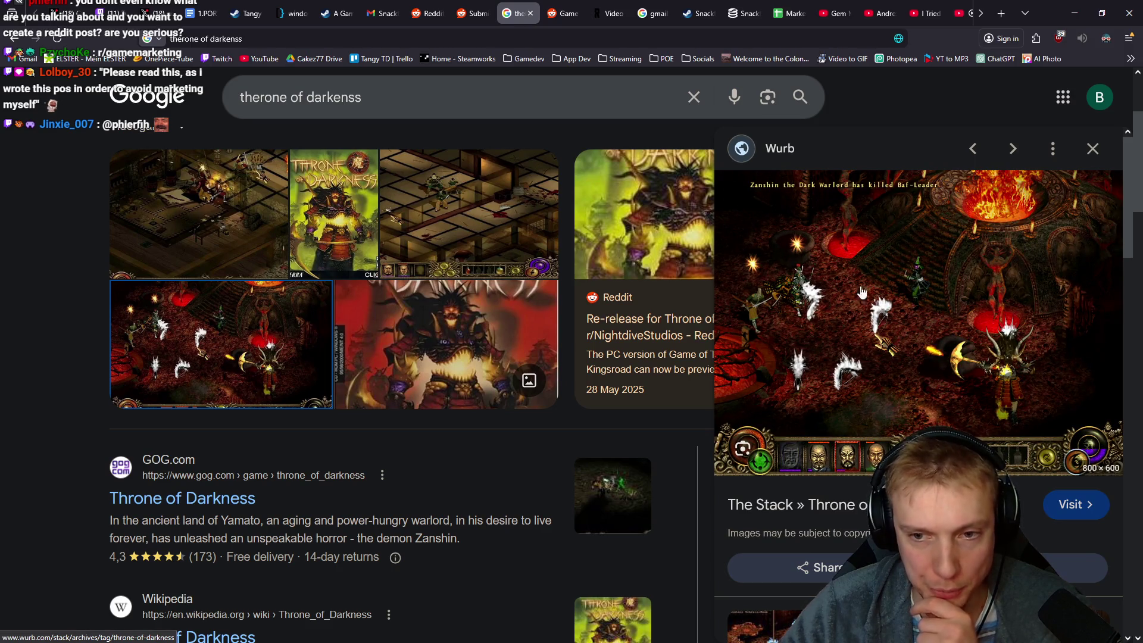
pyautogui.click(529, 13)
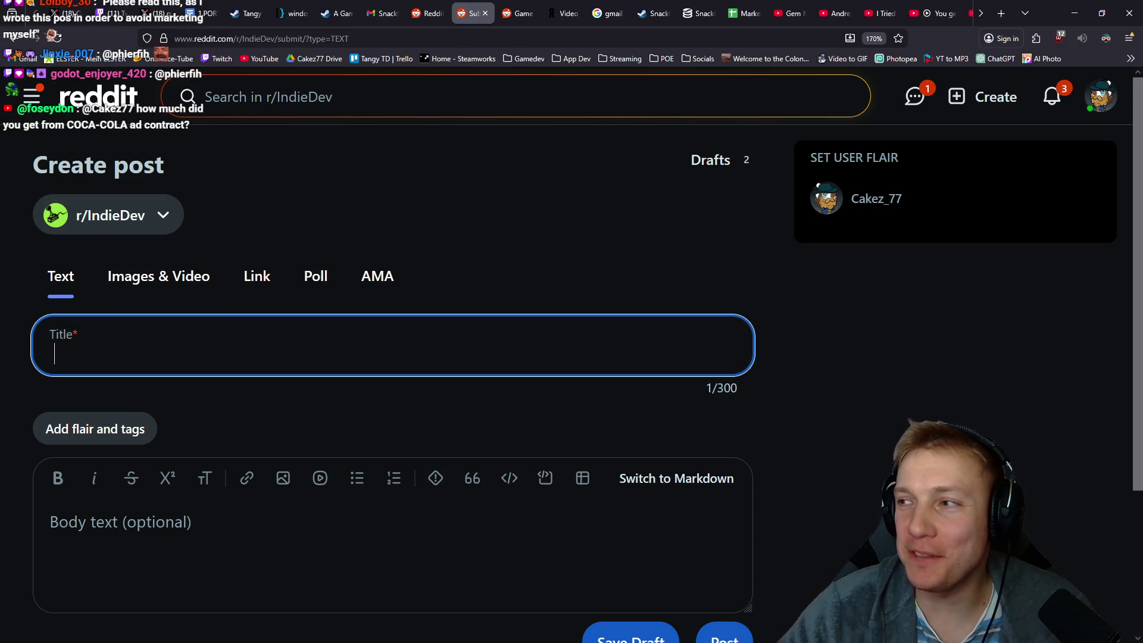
# Give the r/IndieDev post the Discussion flair
pyautogui.press('Tab')
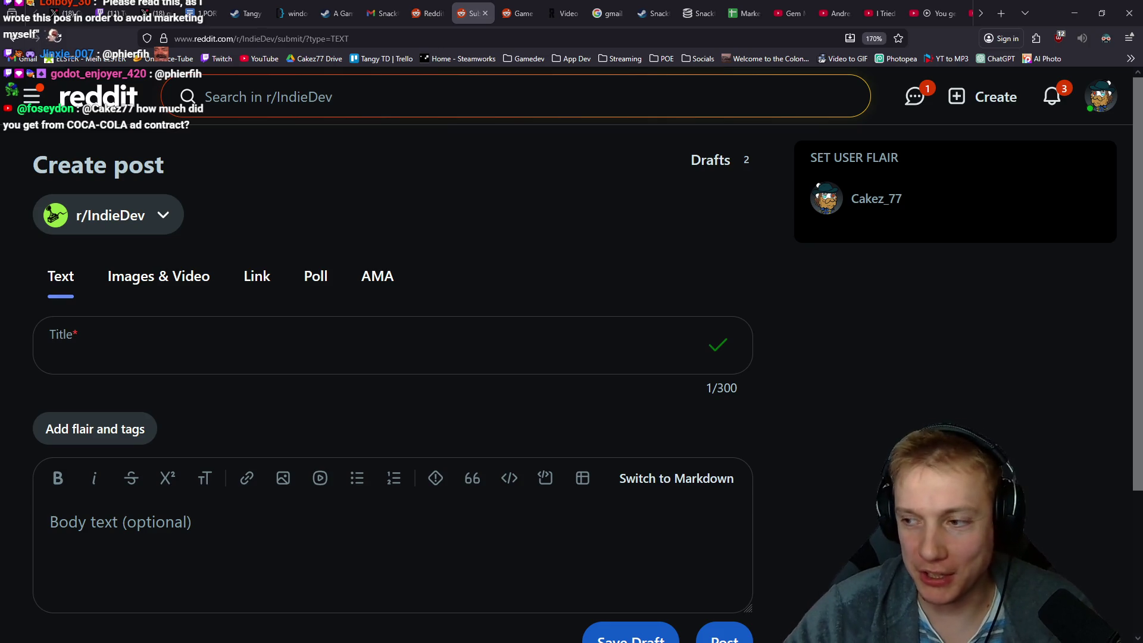
pyautogui.click(148, 341)
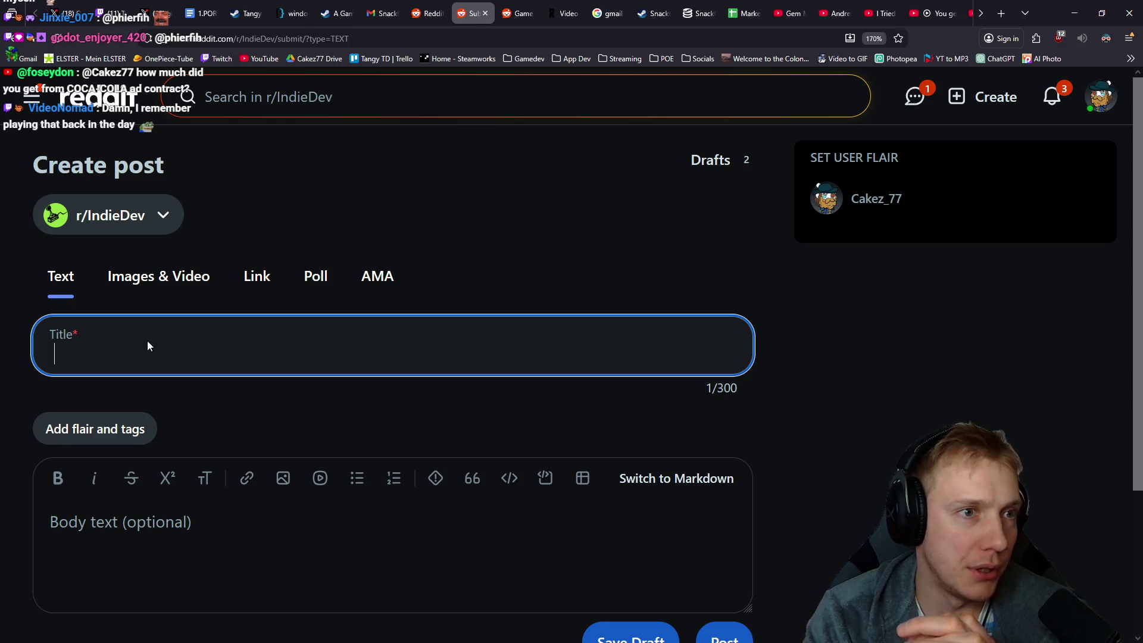
pyautogui.click(127, 436)
pyautogui.click(314, 345)
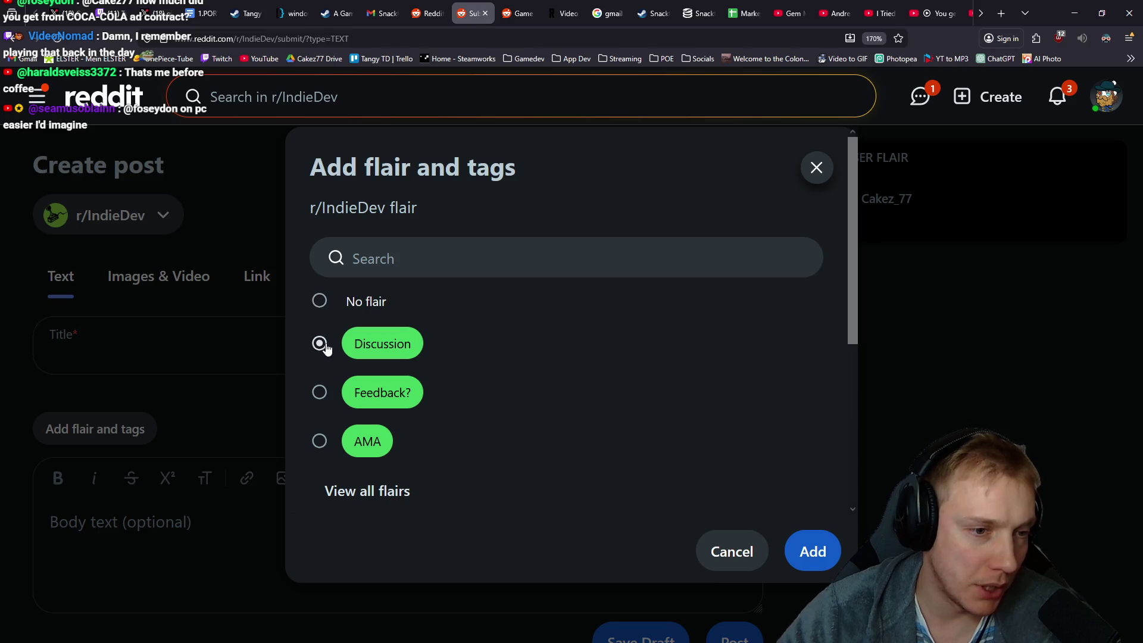
pyautogui.press('Return')
# Enter the title 'How To Not Land In SPAM when Emailing YouTuber's'
pyautogui.click(151, 355)
pyautogui.write('How ')
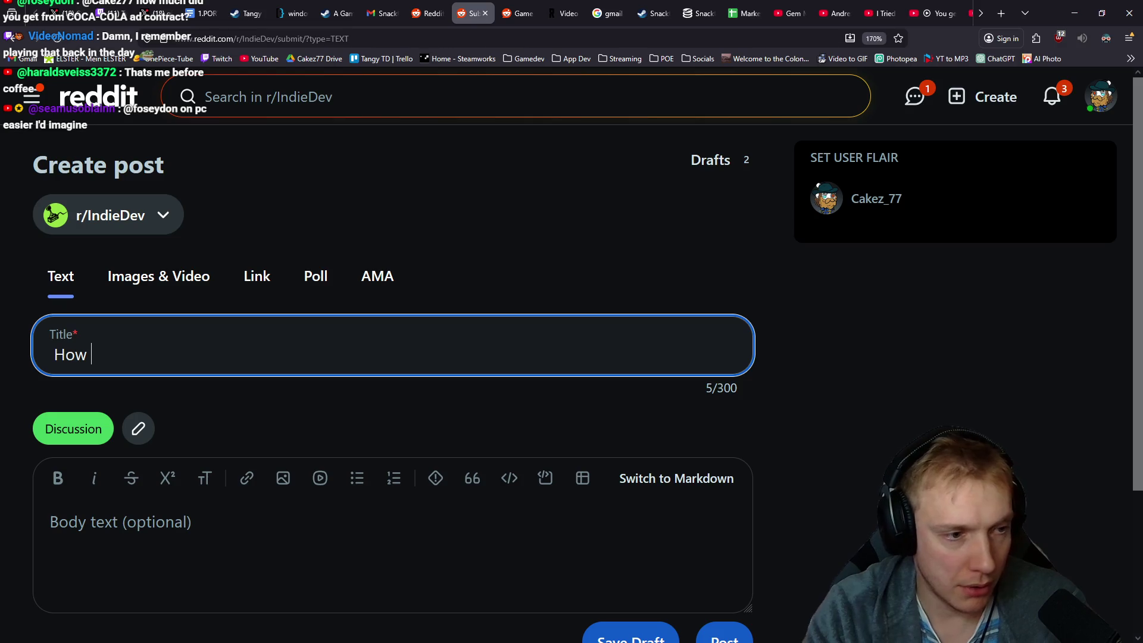
pyautogui.write('To No')
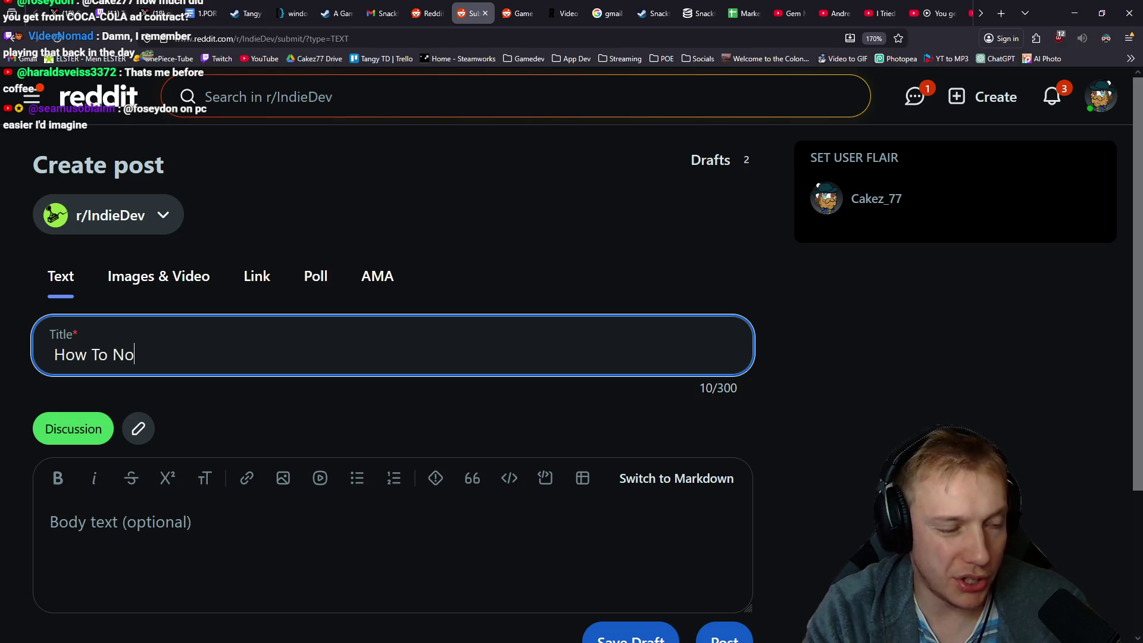
pyautogui.write('t Lan')
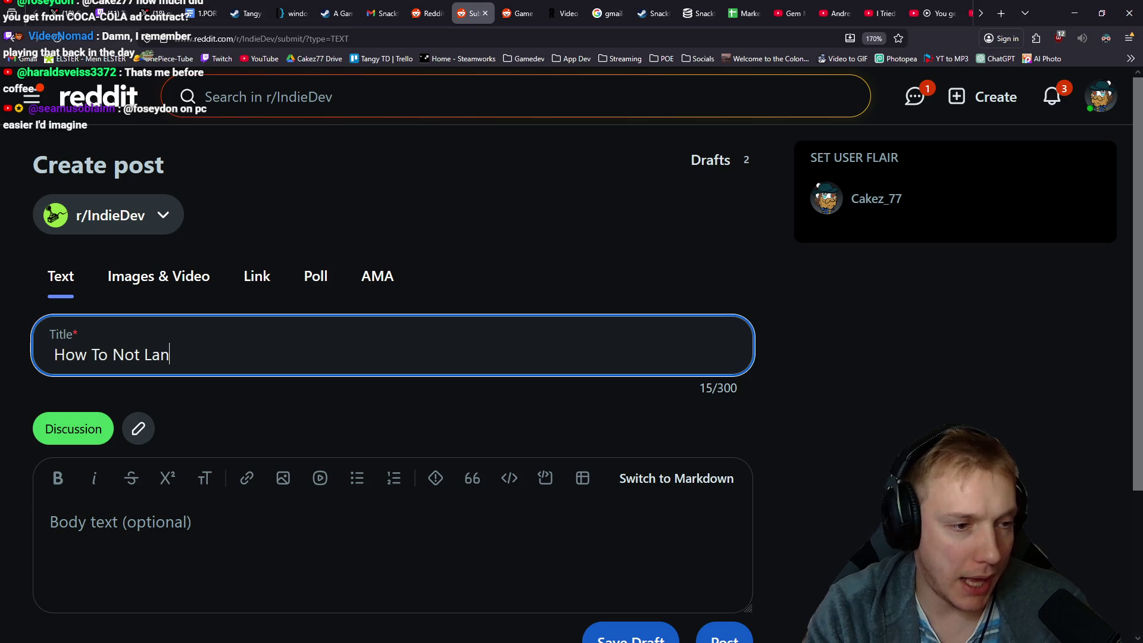
pyautogui.write('d In SP')
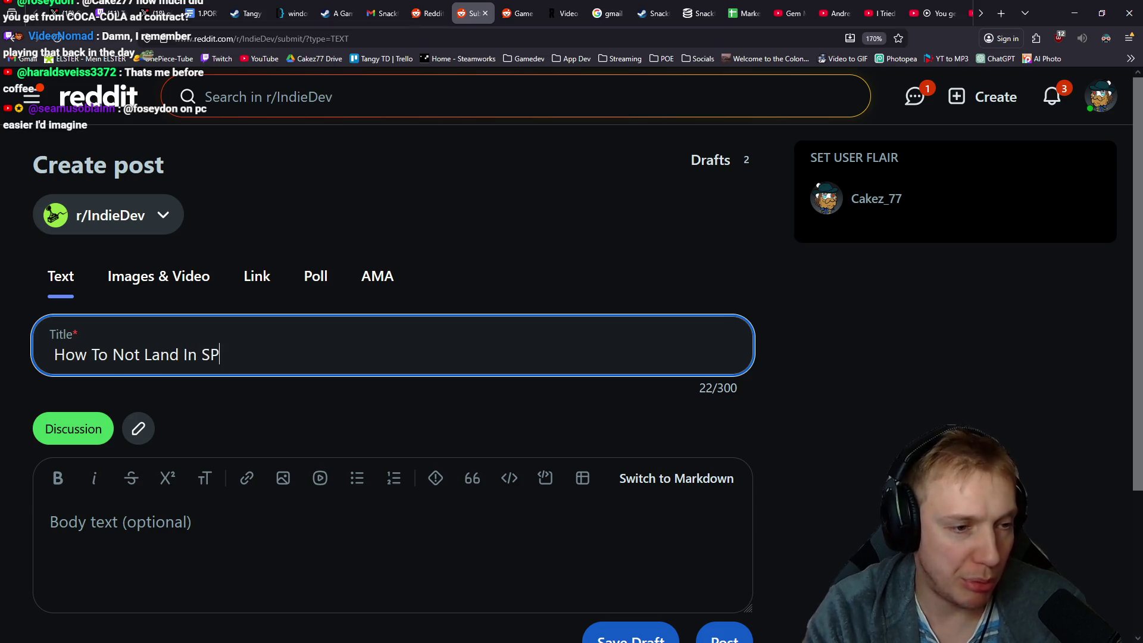
pyautogui.write('AM ')
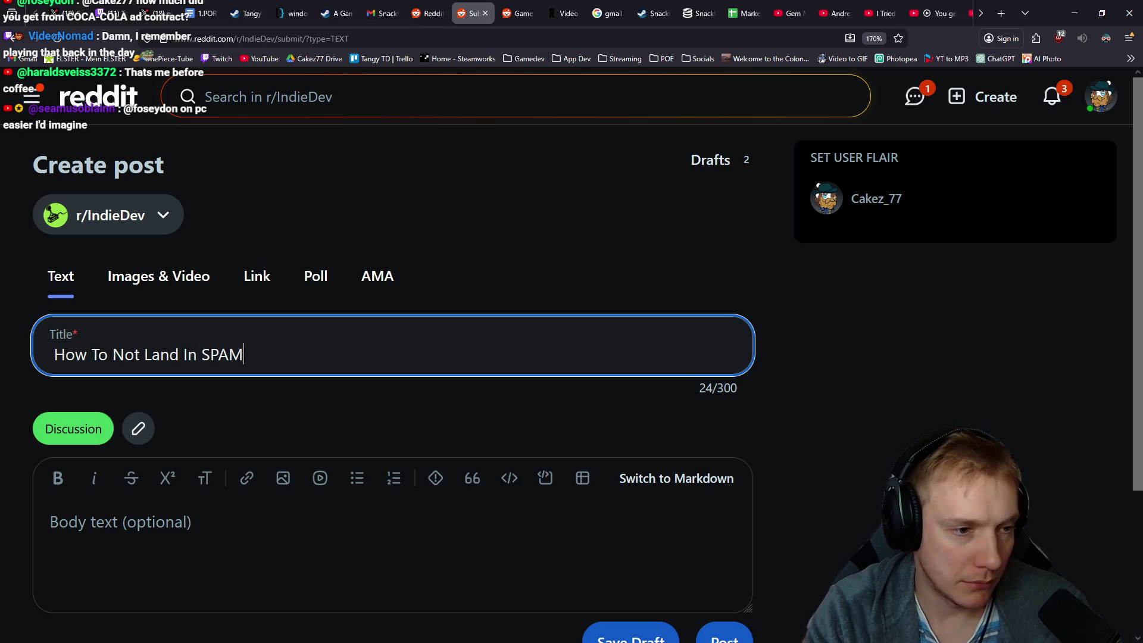
pyautogui.write('when Em')
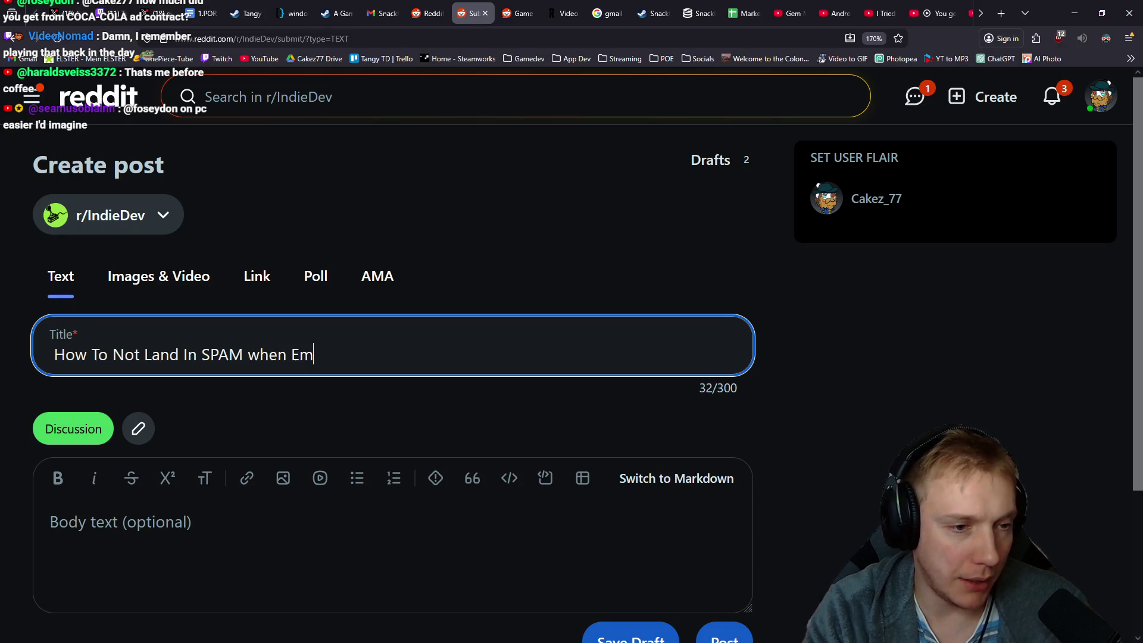
pyautogui.write('ailing YouTubers')
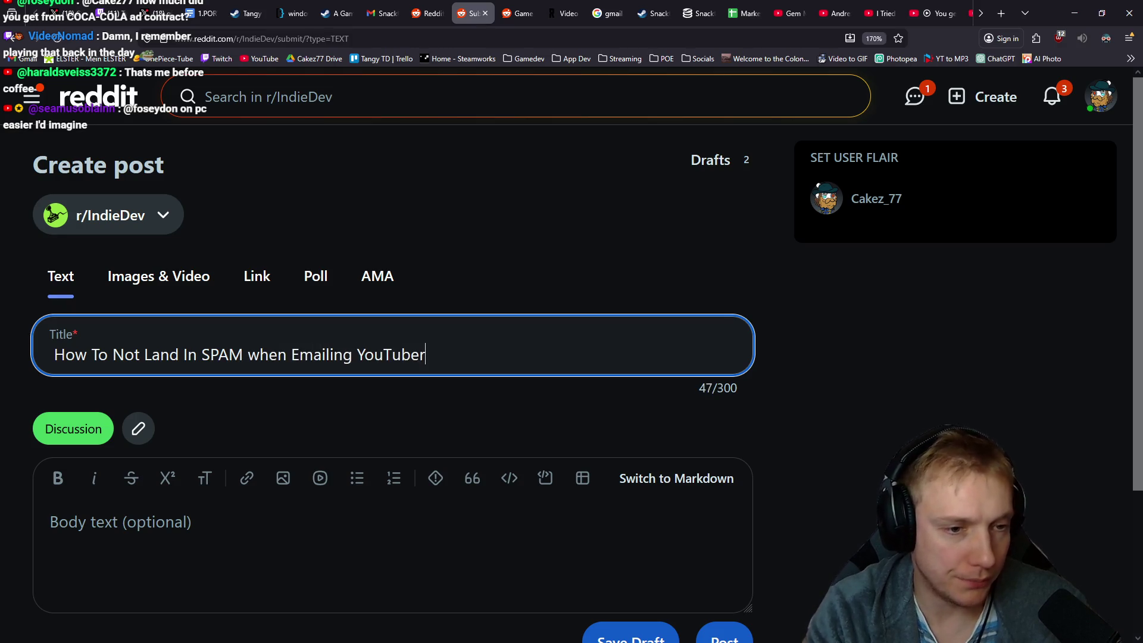
pyautogui.click(314, 355)
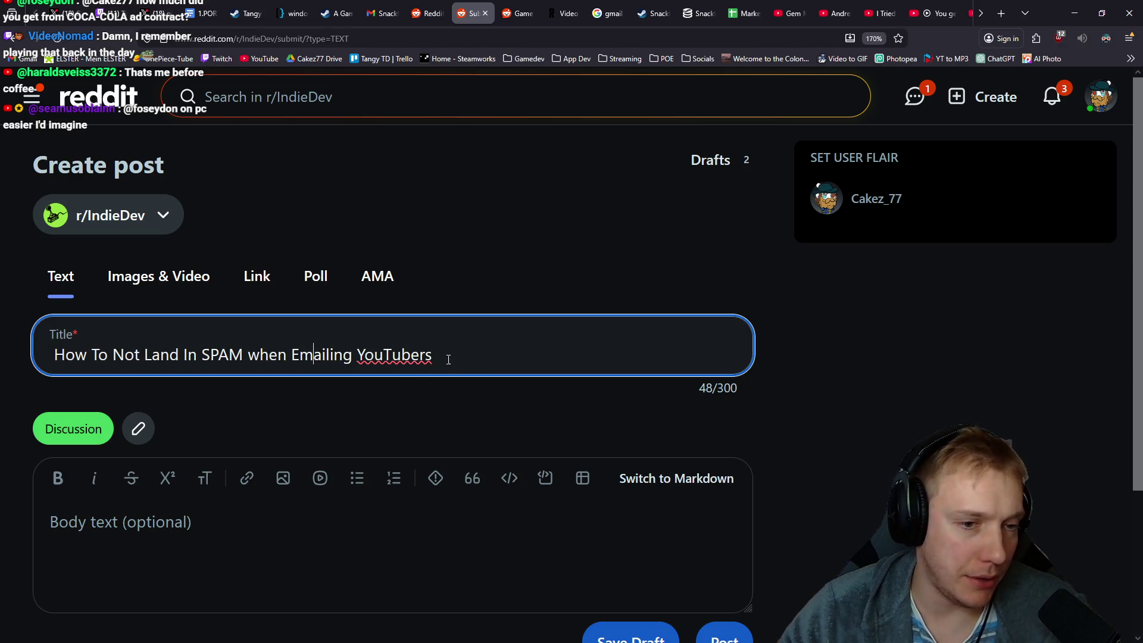
pyautogui.write("'")
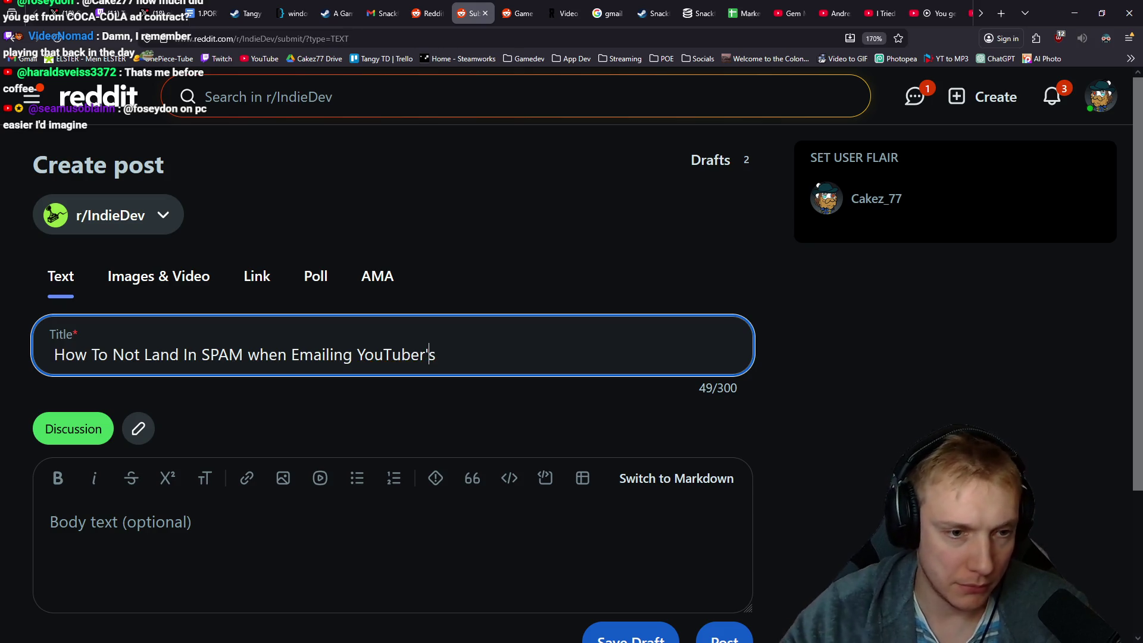
# Start the post body with 'I'm in the'
pyautogui.click(132, 536)
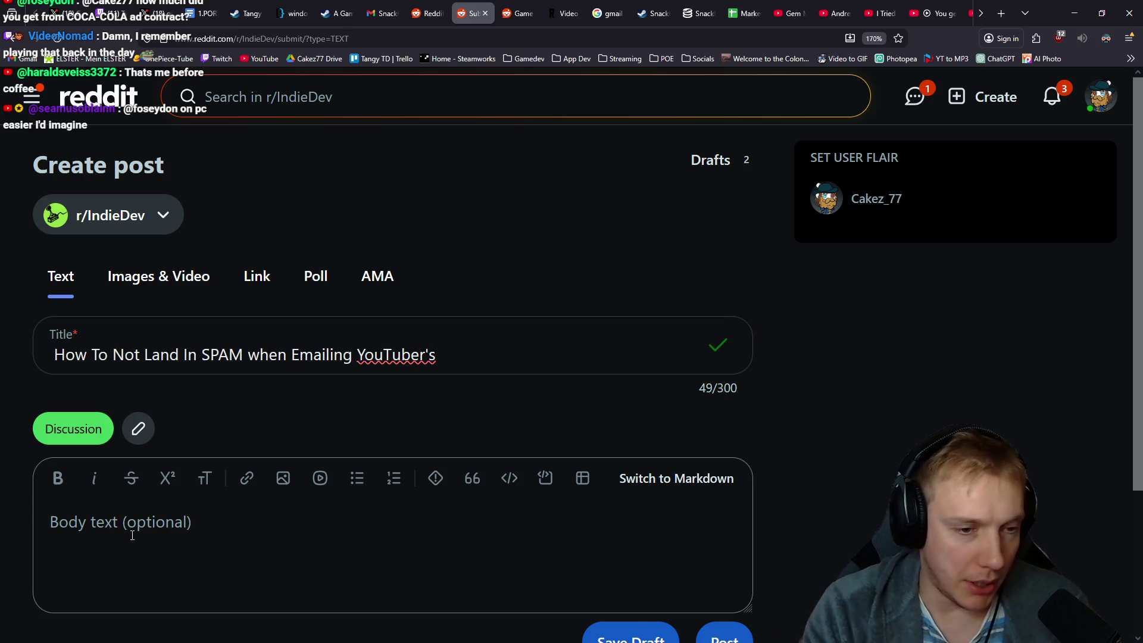
pyautogui.scroll(-1, 313, 541)
pyautogui.scroll(-1, 314, 542)
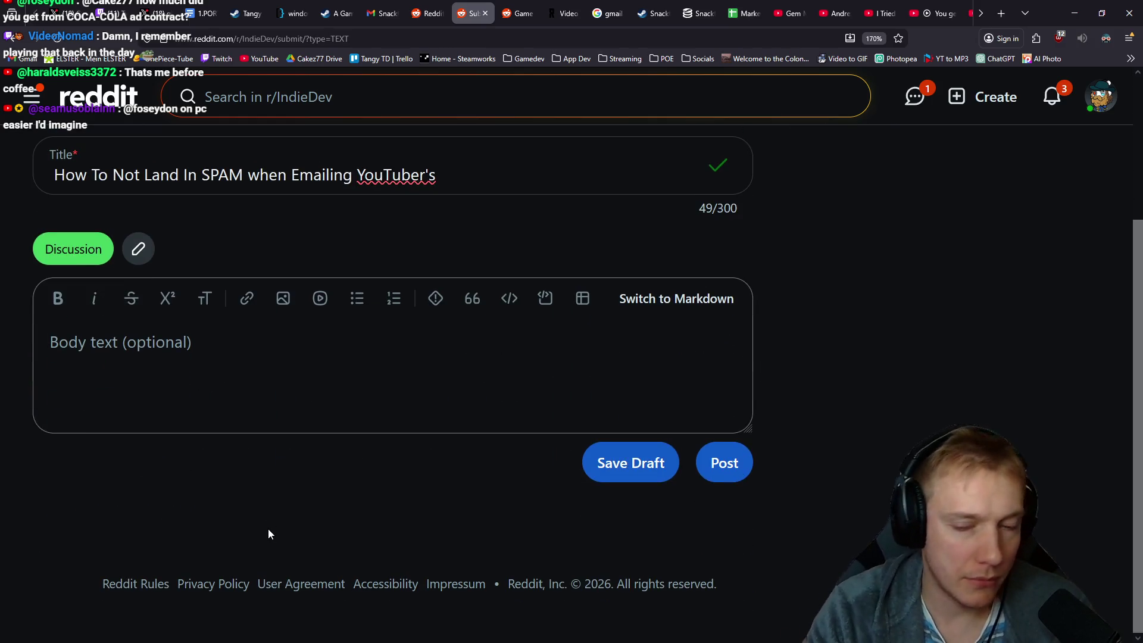
pyautogui.write("I'm ")
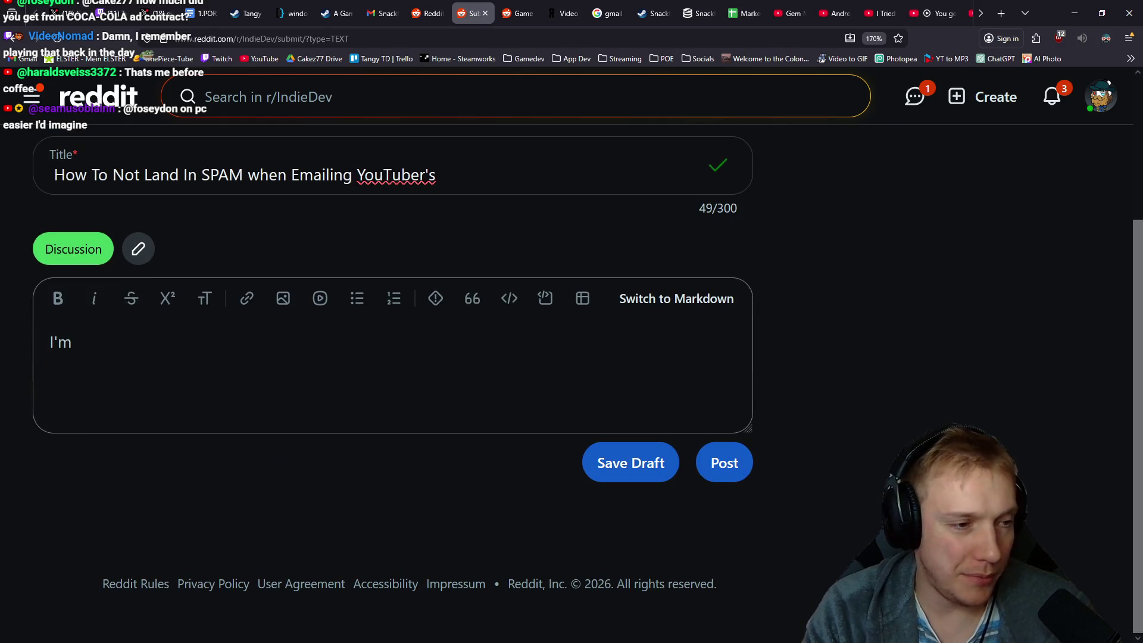
pyautogui.write('in the')
# Write the opening sentence about being both a game dev and content creator who sees both sides
pyautogui.press('BackSpace')
pyautogui.press('BackSpace')
pyautogui.press('BackSpace')
pyautogui.write('b')
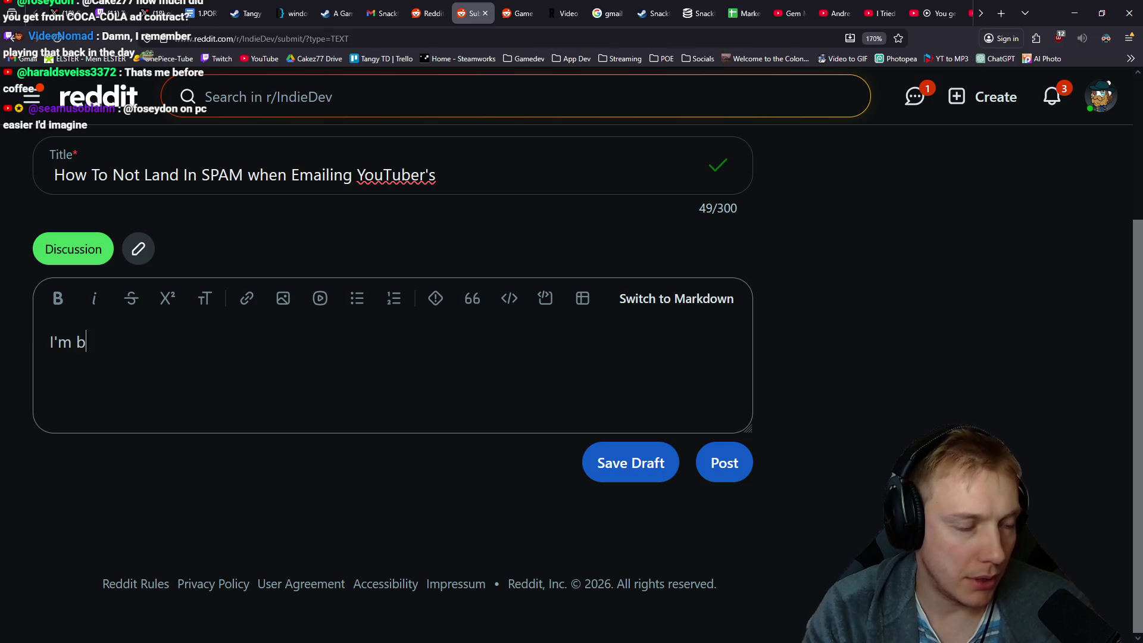
pyautogui.write('ot ah a')
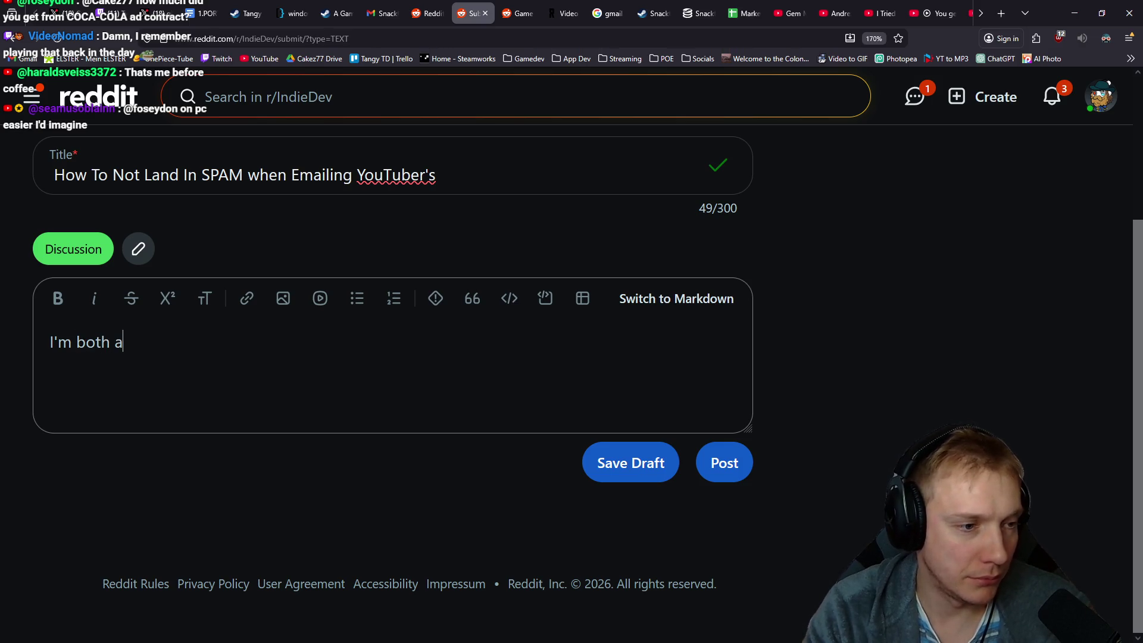
pyautogui.write('game dev and ')
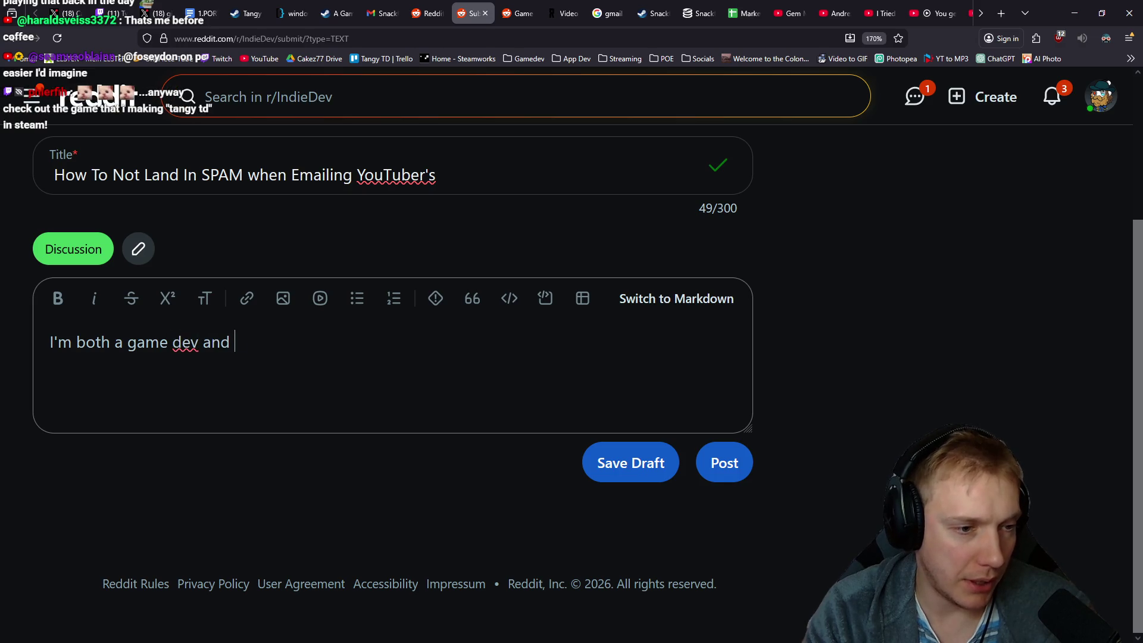
pyautogui.write(' content creator, so')
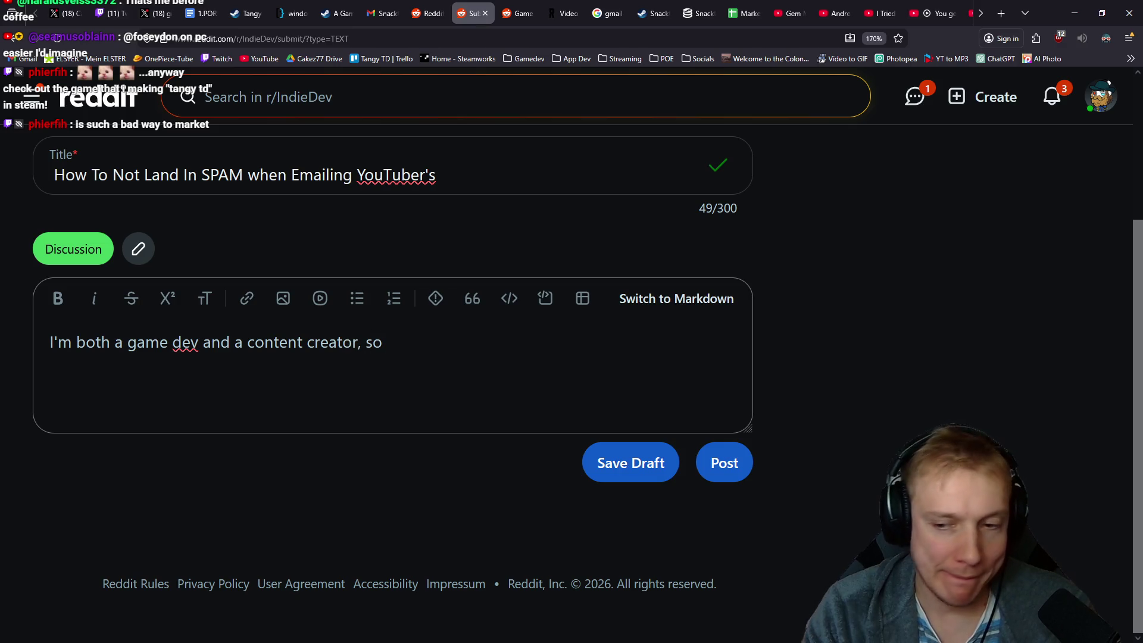
pyautogui.write('I')
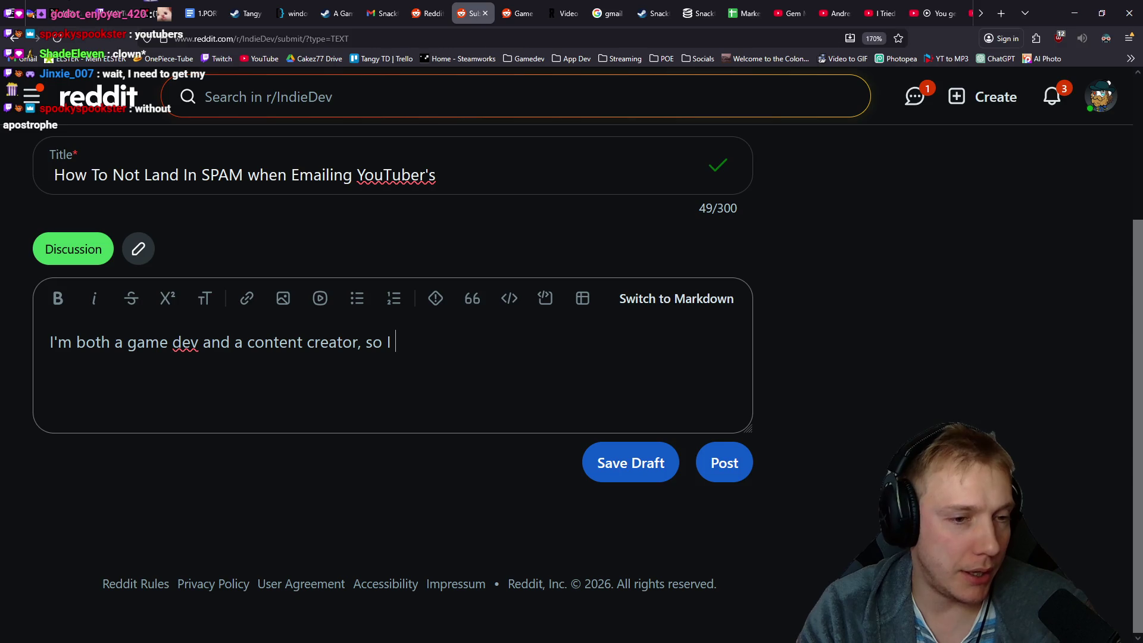
pyautogui.write('ha')
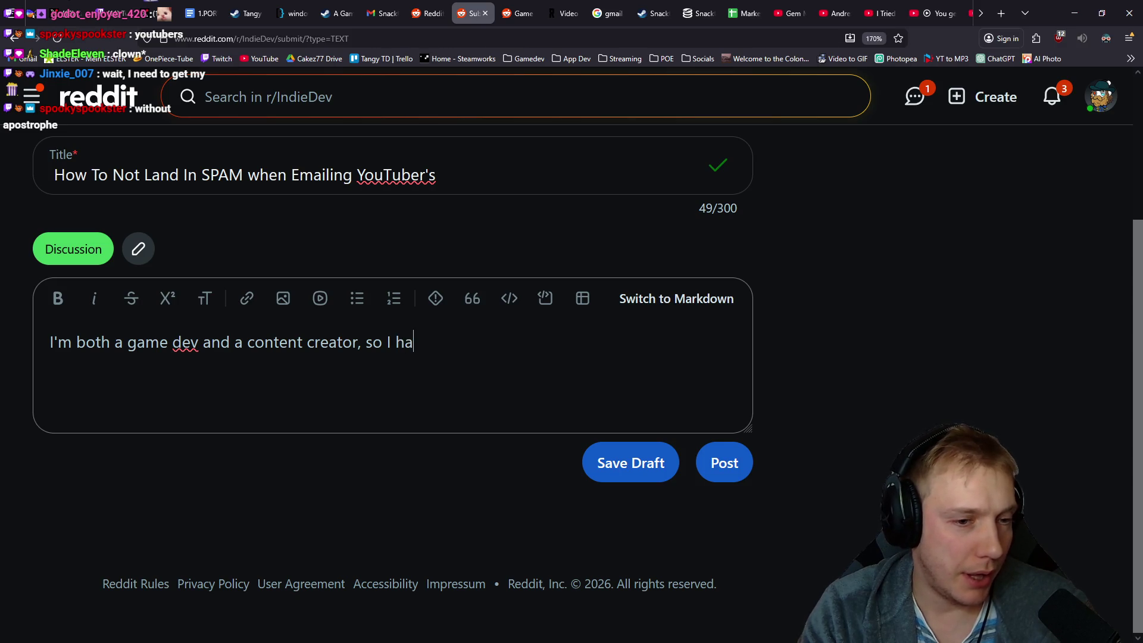
pyautogui.write('ve the rtunate')
pyautogui.write('tu')
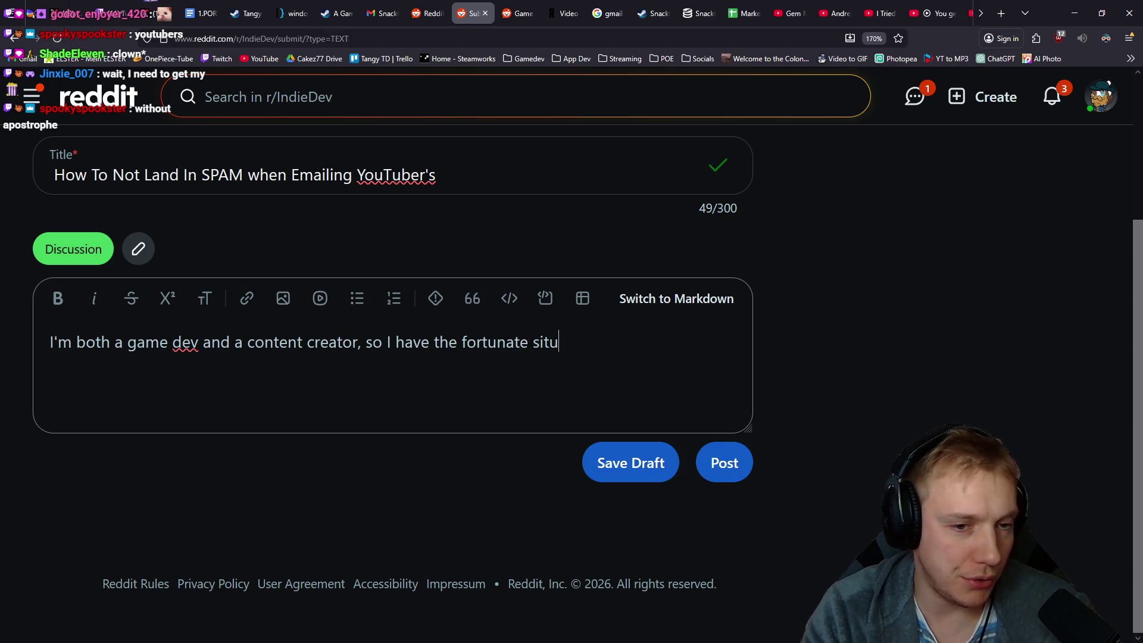
pyautogui.write('ation to see both sides.')
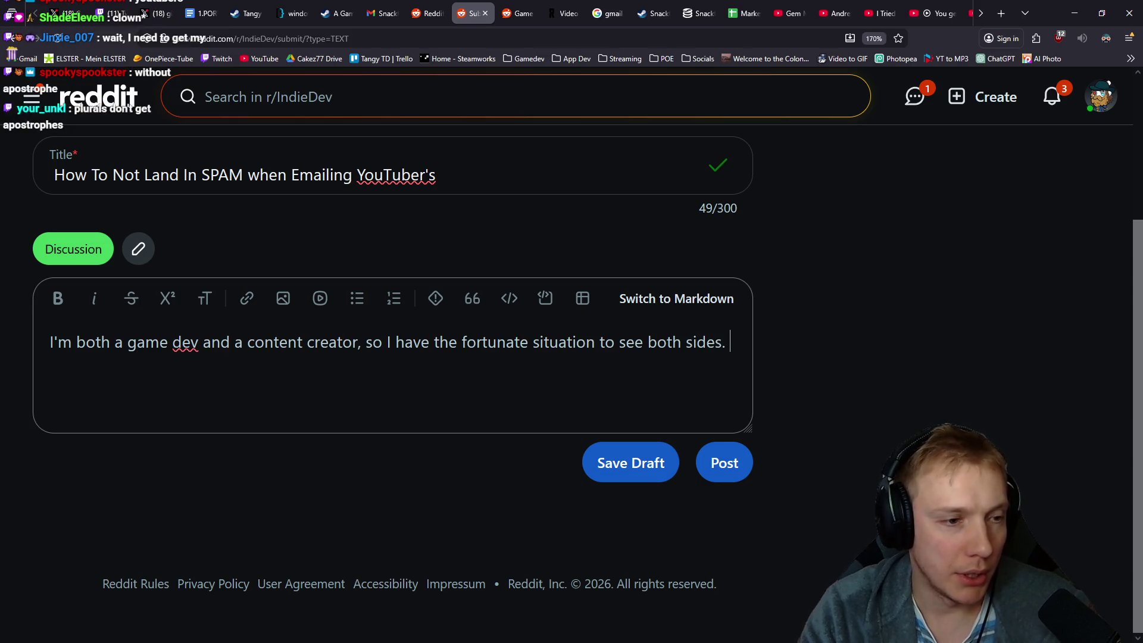
pyautogui.write(' I')
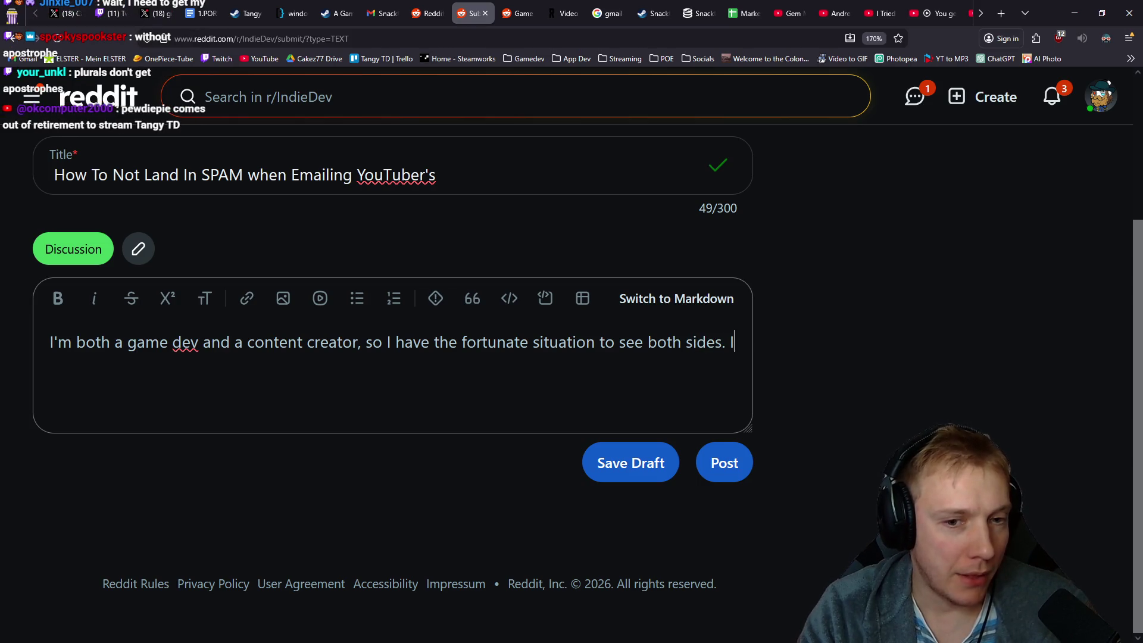
pyautogui.write(' have')
pyautogui.press('BackSpace')
pyautogui.press('BackSpace')
pyautogui.press('BackSpace')
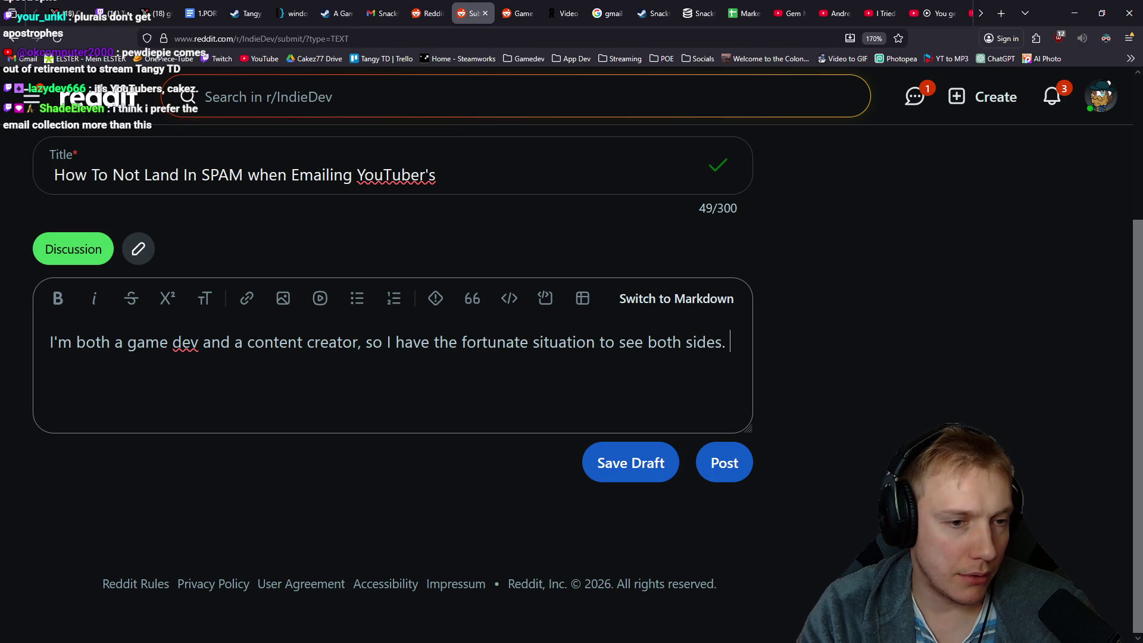
# Add the sentence about mailing to market my game and receiving game devs' play requests, then start a new paragraph
pyautogui.write('I have to send out mails to market ')
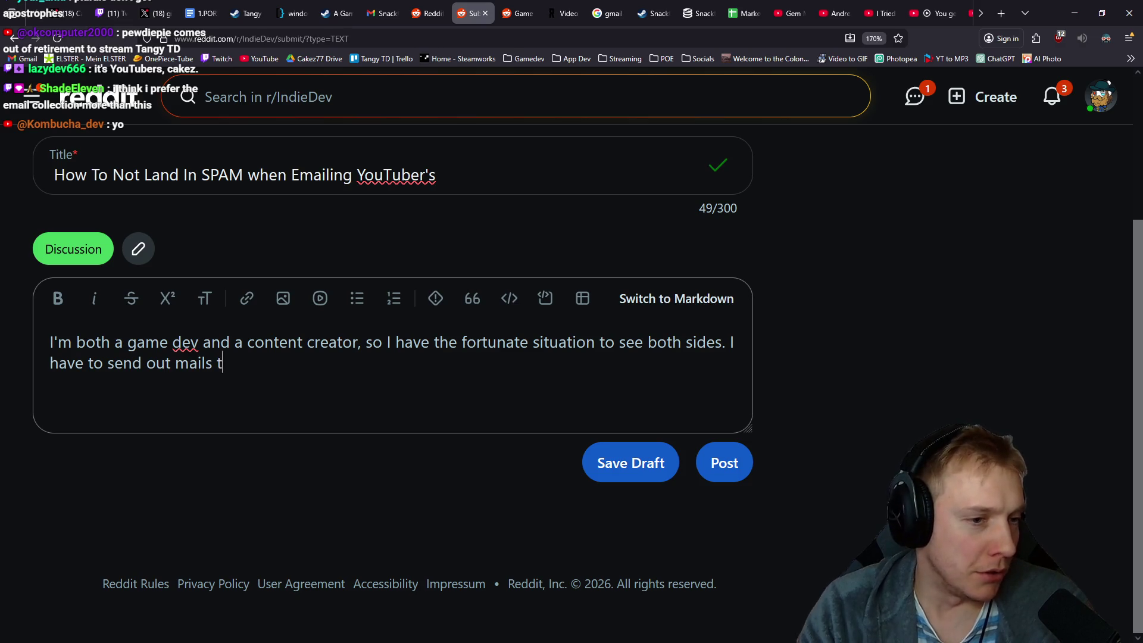
pyautogui.write('my ga')
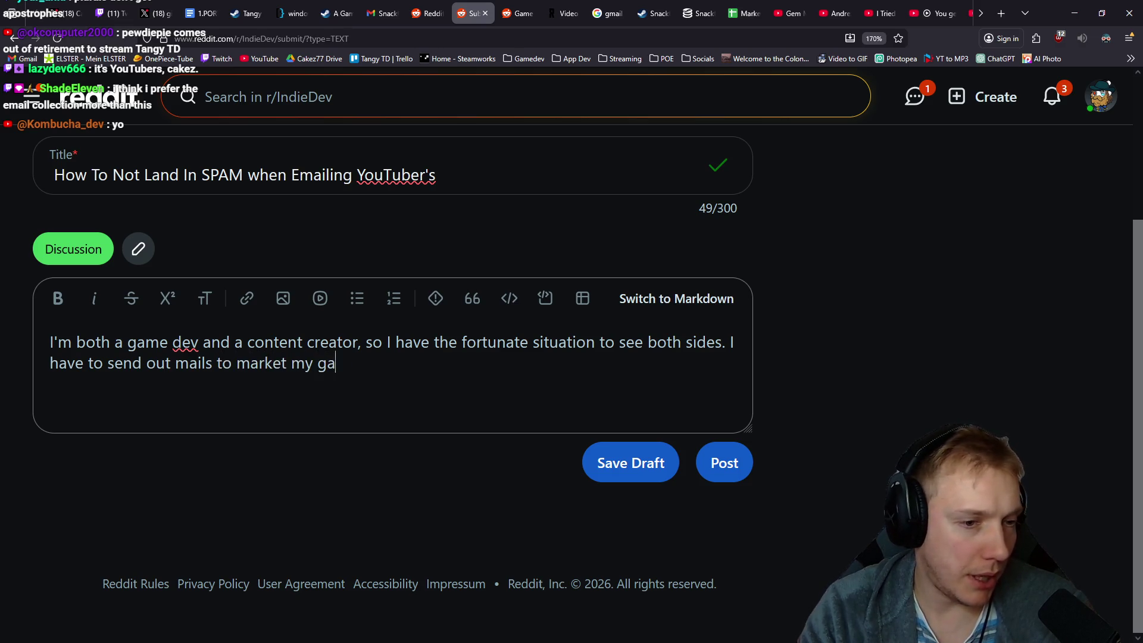
pyautogui.write('me but I also reciv')
pyautogui.press('BackSpace')
pyautogui.write('cive')
pyautogui.press('BackSpace')
pyautogui.press('BackSpace')
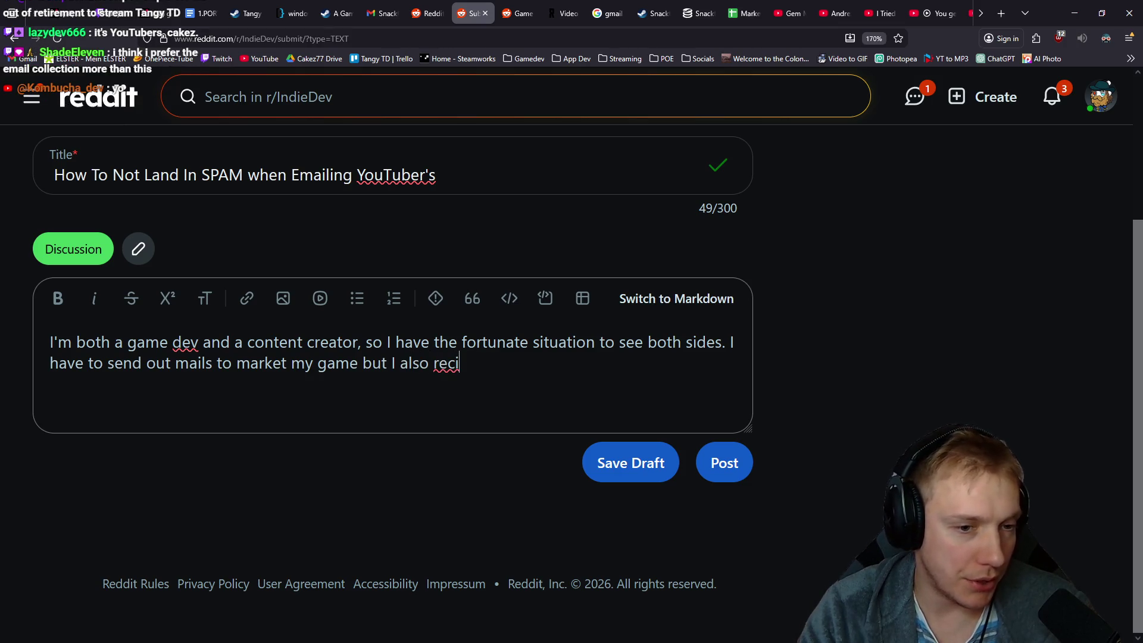
pyautogui.press('BackSpace')
pyautogui.write('eicve')
pyautogui.press('BackSpace')
pyautogui.press('BackSpace')
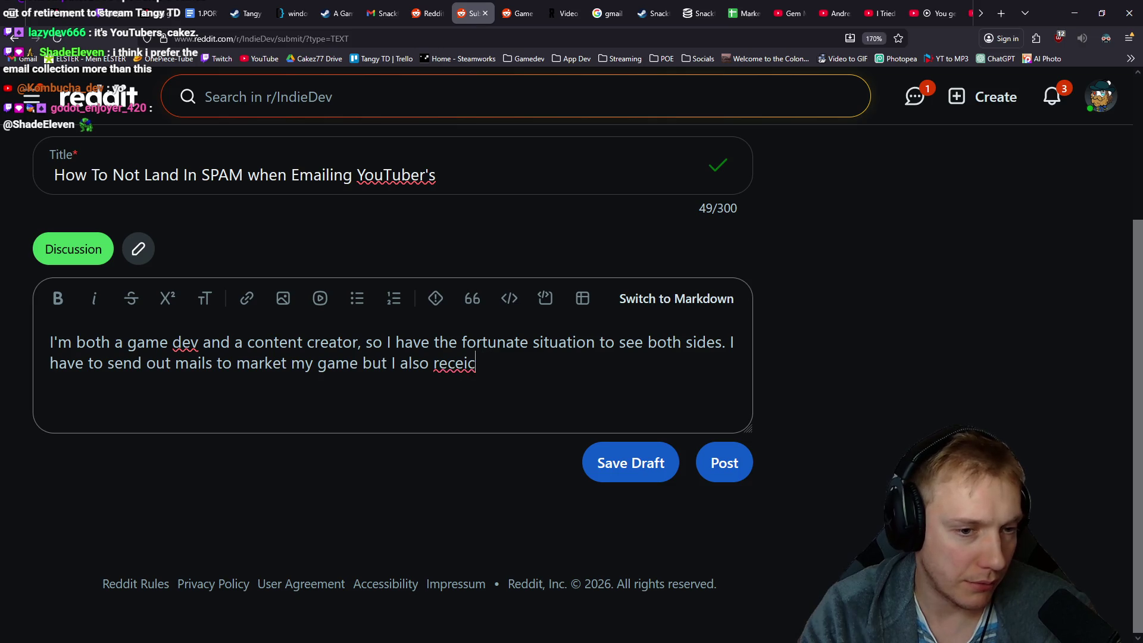
pyautogui.write('ve')
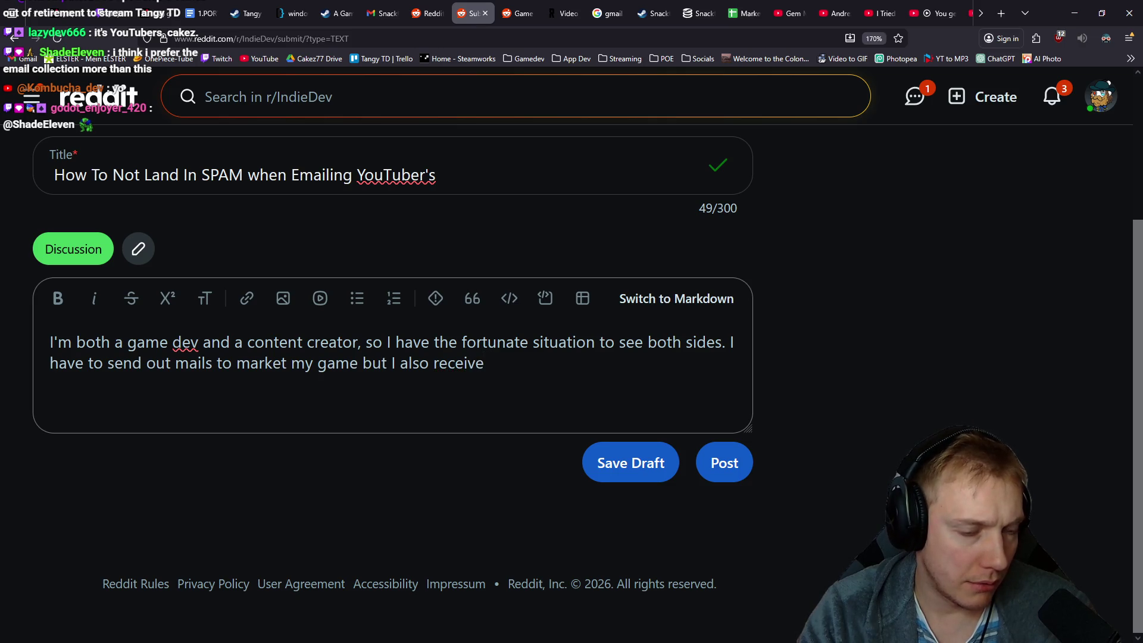
pyautogui.write('of mails')
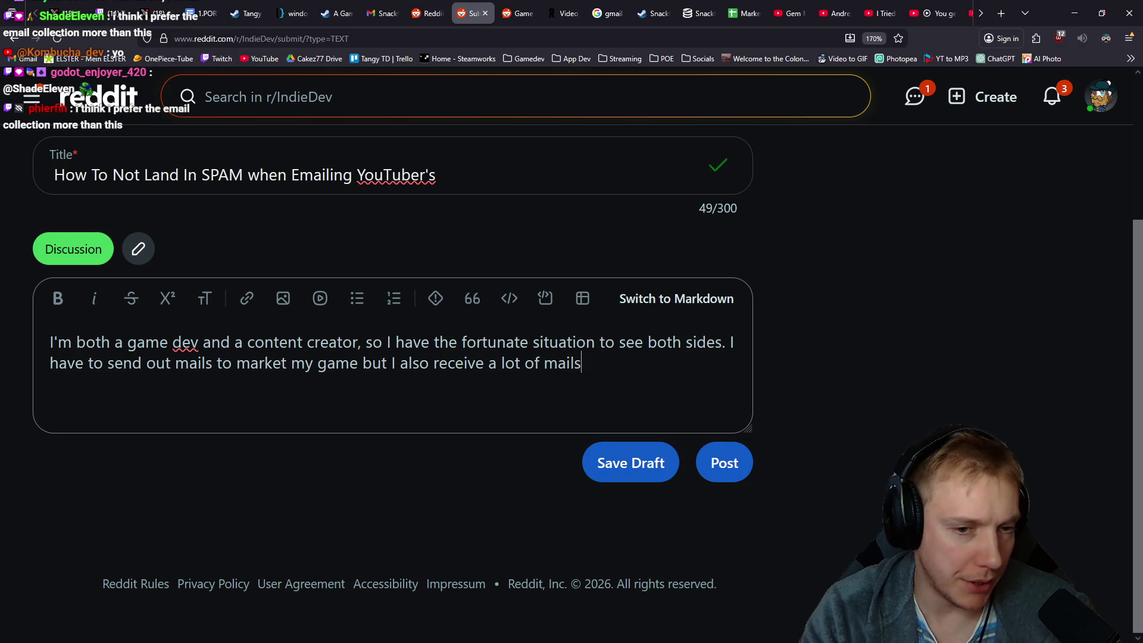
pyautogui.write(' from game devs asking ')
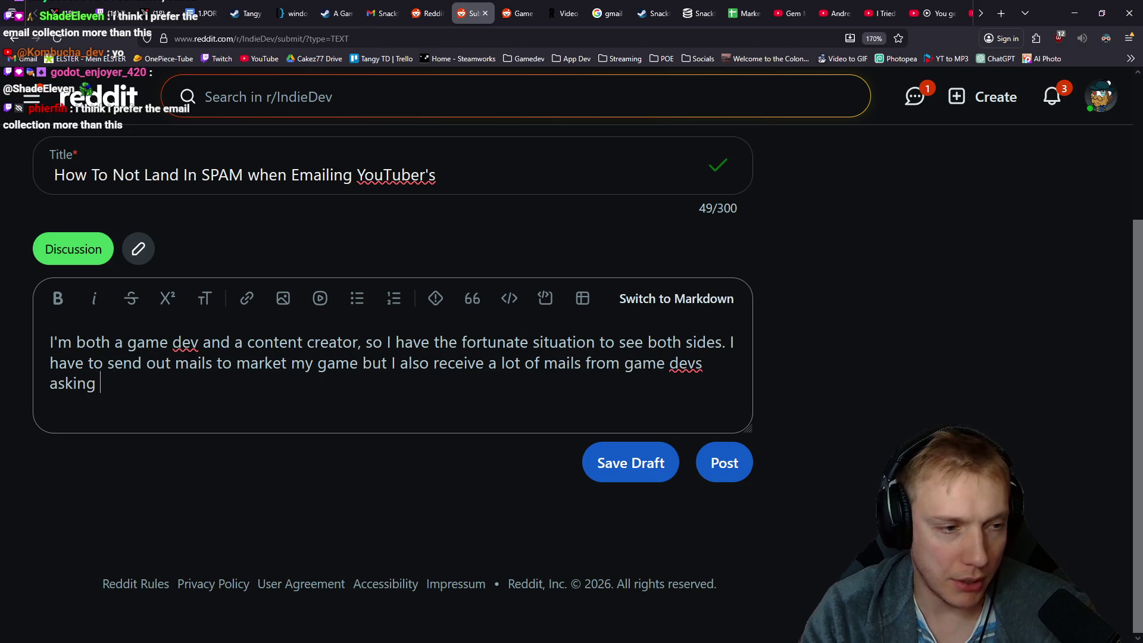
pyautogui.write('me to play their games.')
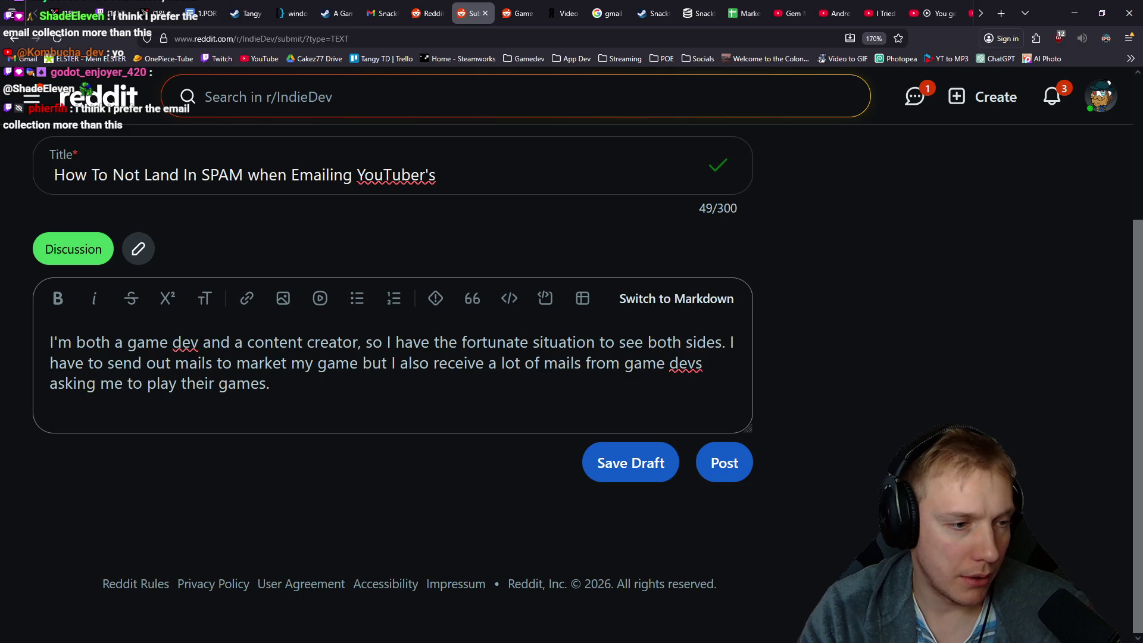
pyautogui.press('Return')
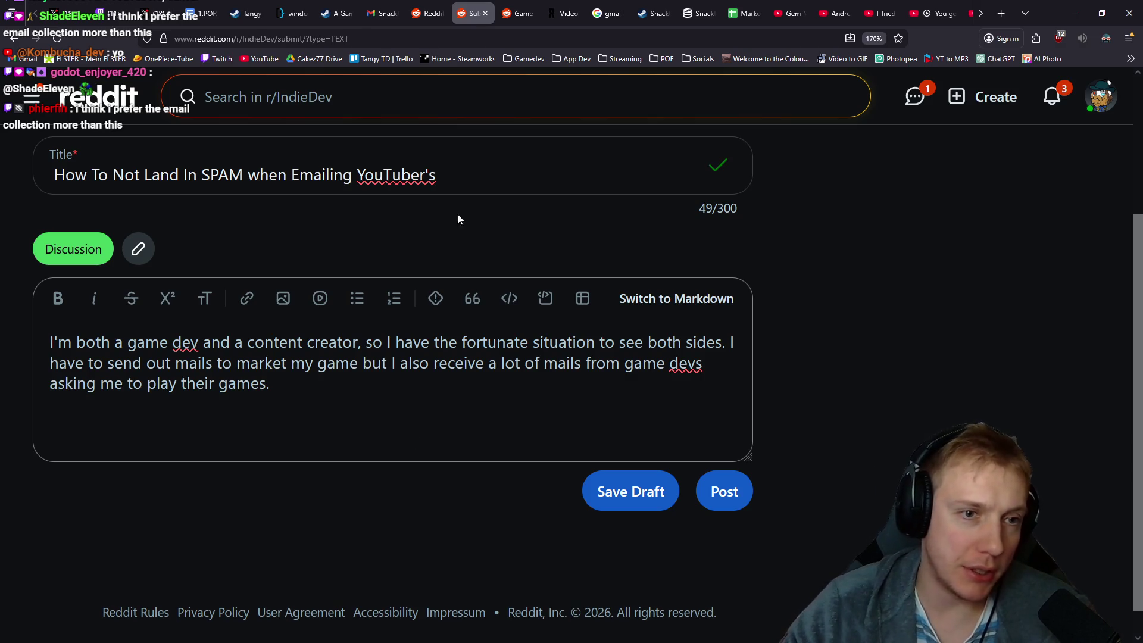
# Remove the apostrophe so the title ends 'Emailing YouTubers'
pyautogui.click(469, 167)
pyautogui.press('BackSpace')
pyautogui.press('BackSpace')
pyautogui.write('s')
# Begin the second paragraph: 'Recently I got a mail from a game called Snacktorio (I'm not affiliated…) asking me to test their new'
pyautogui.click(66, 438)
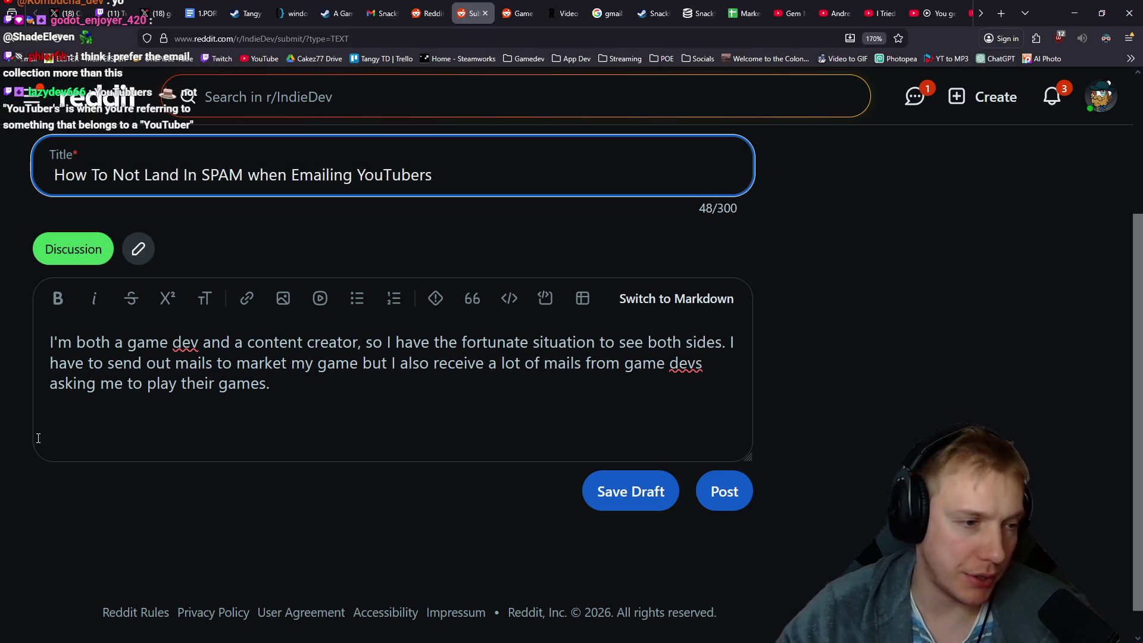
pyautogui.press('BackSpace')
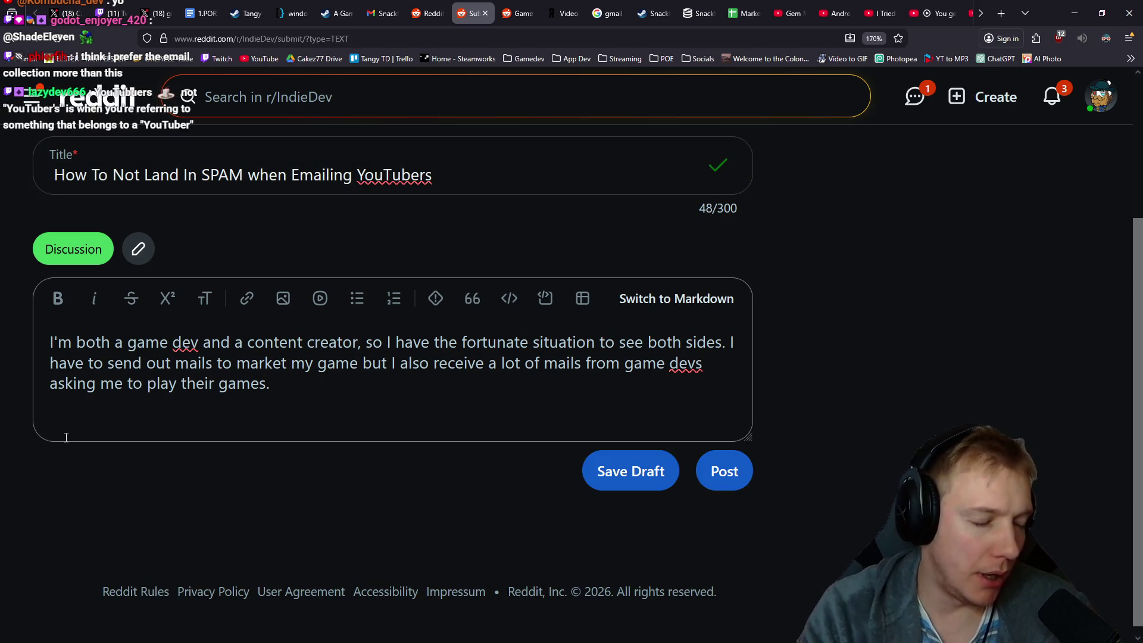
pyautogui.write('Rec')
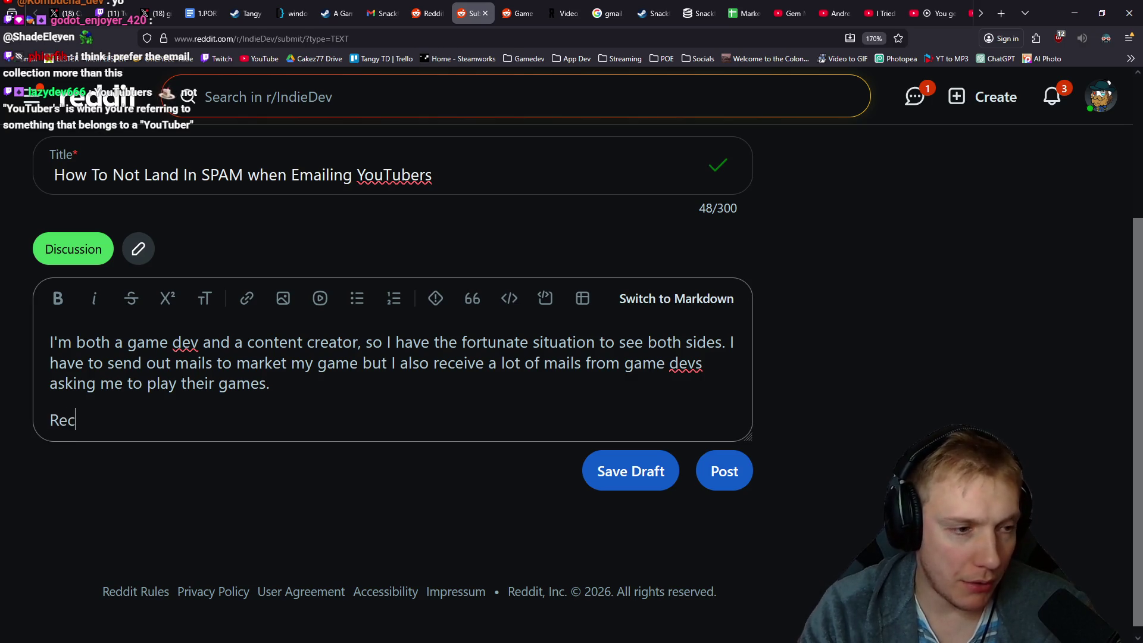
pyautogui.write('ently I got ')
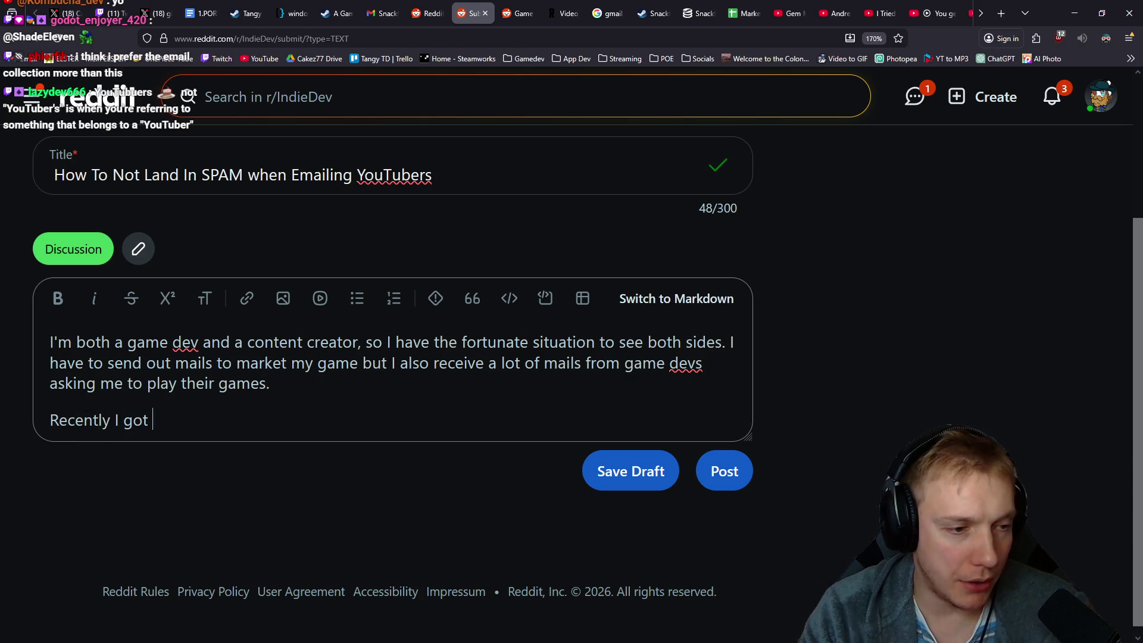
pyautogui.write('a mail from a game called ')
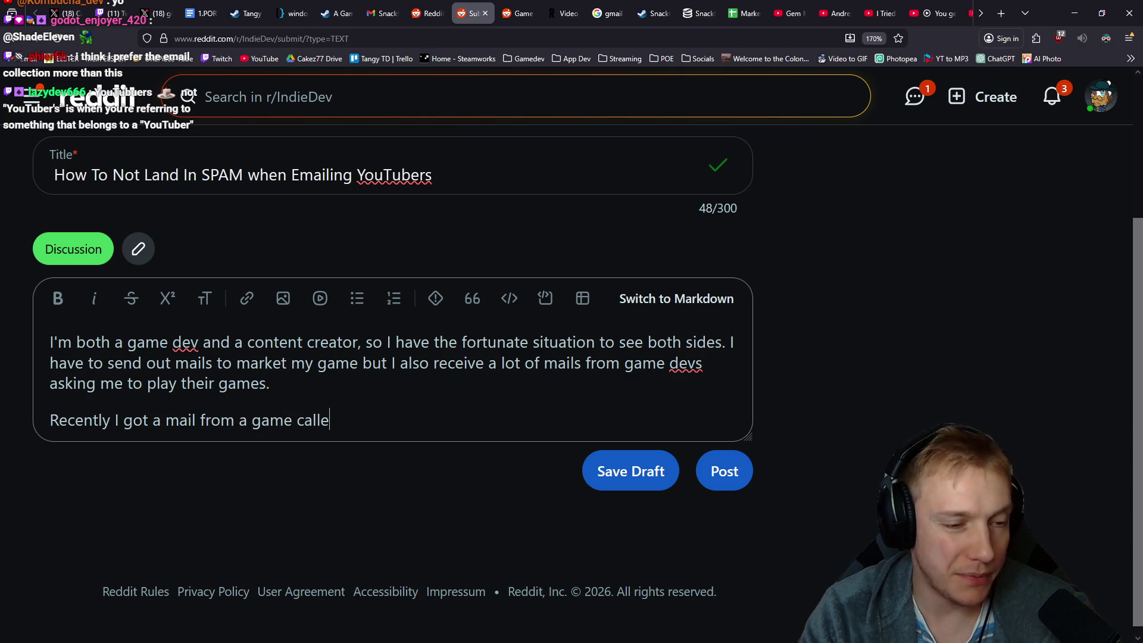
pyautogui.write('Snacktoria')
pyautogui.press('BackSpace')
pyautogui.write('o')
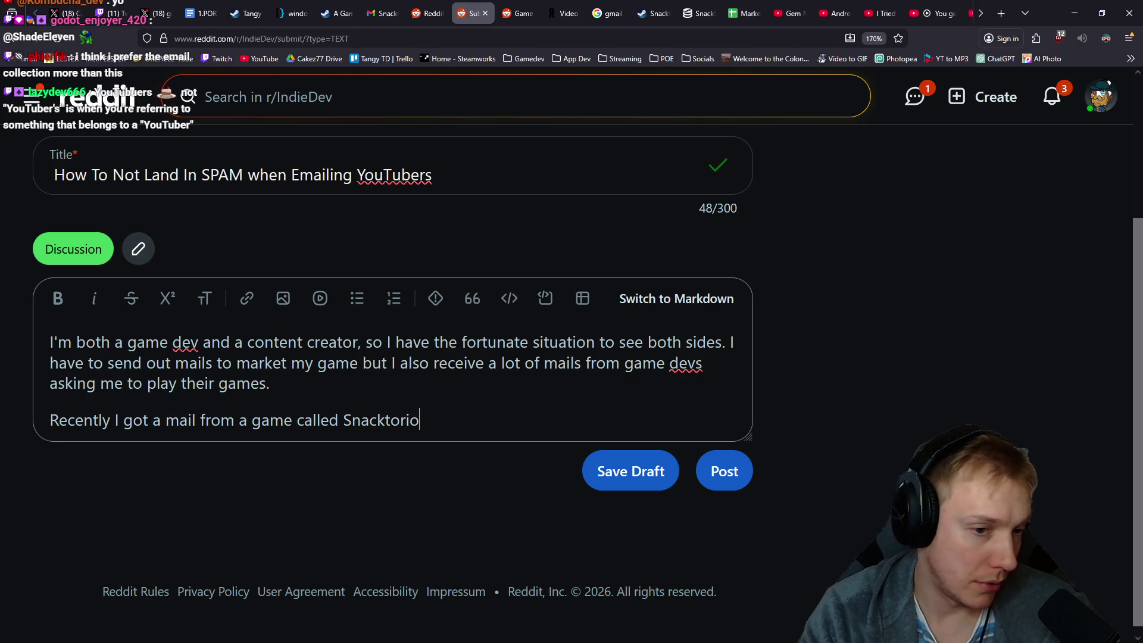
pyautogui.write(' (I')
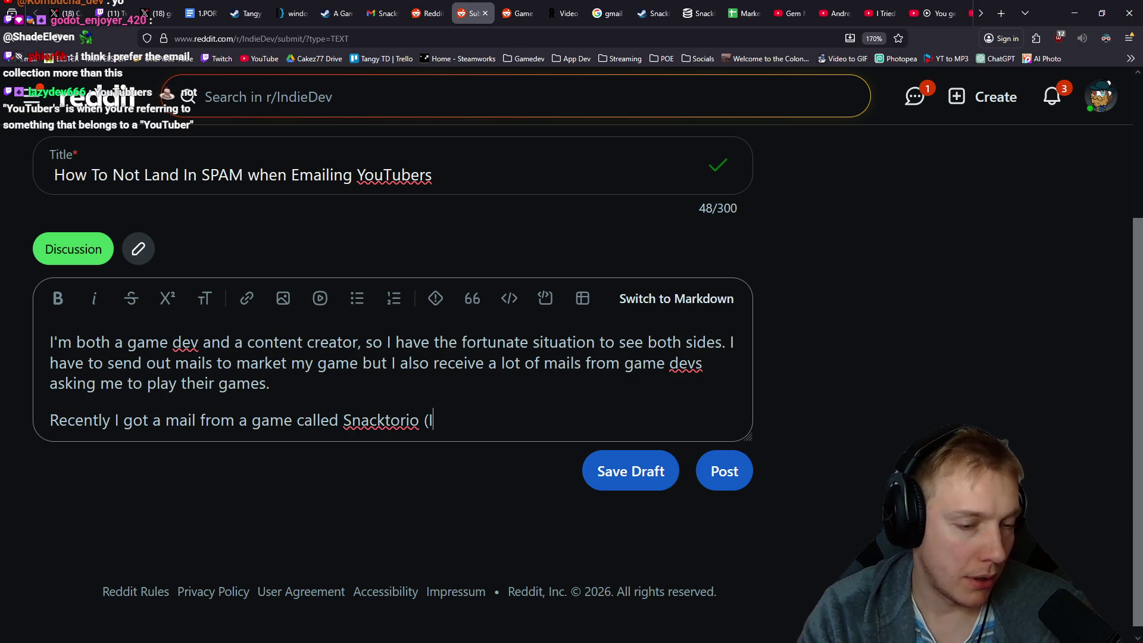
pyautogui.write("'m not affi")
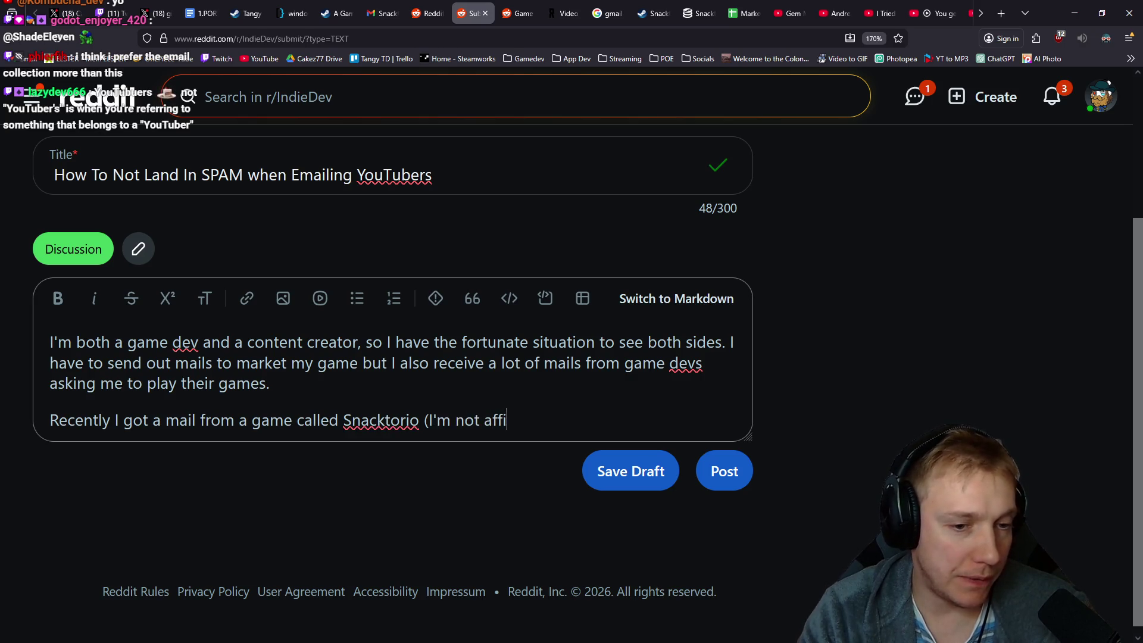
pyautogui.write('liated with the')
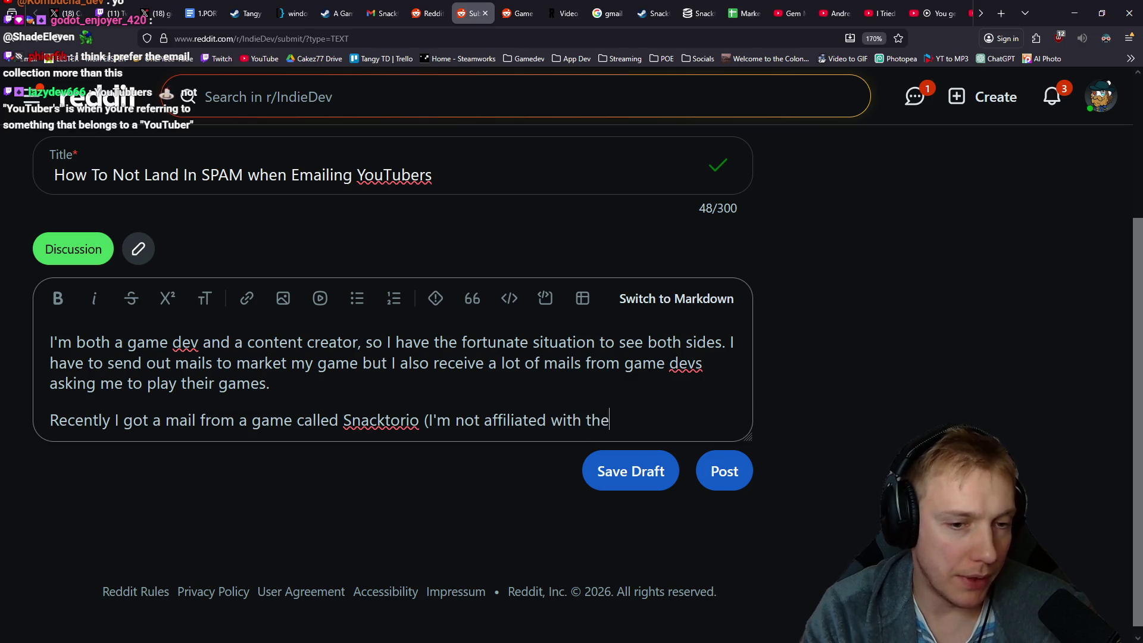
pyautogui.write('m at all')
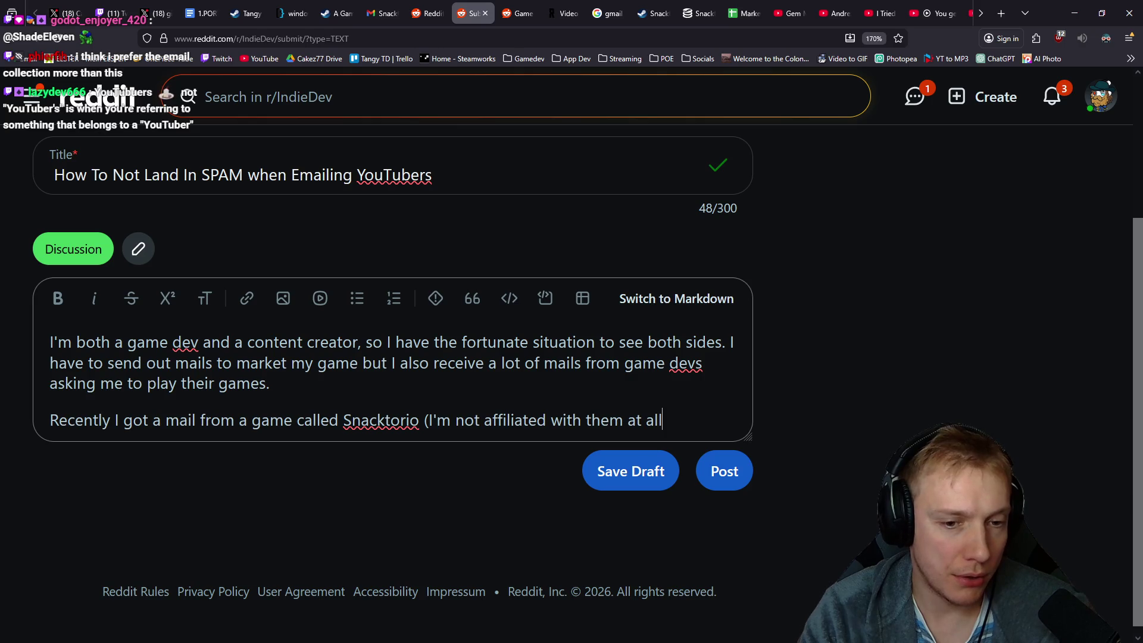
pyautogui.write(')')
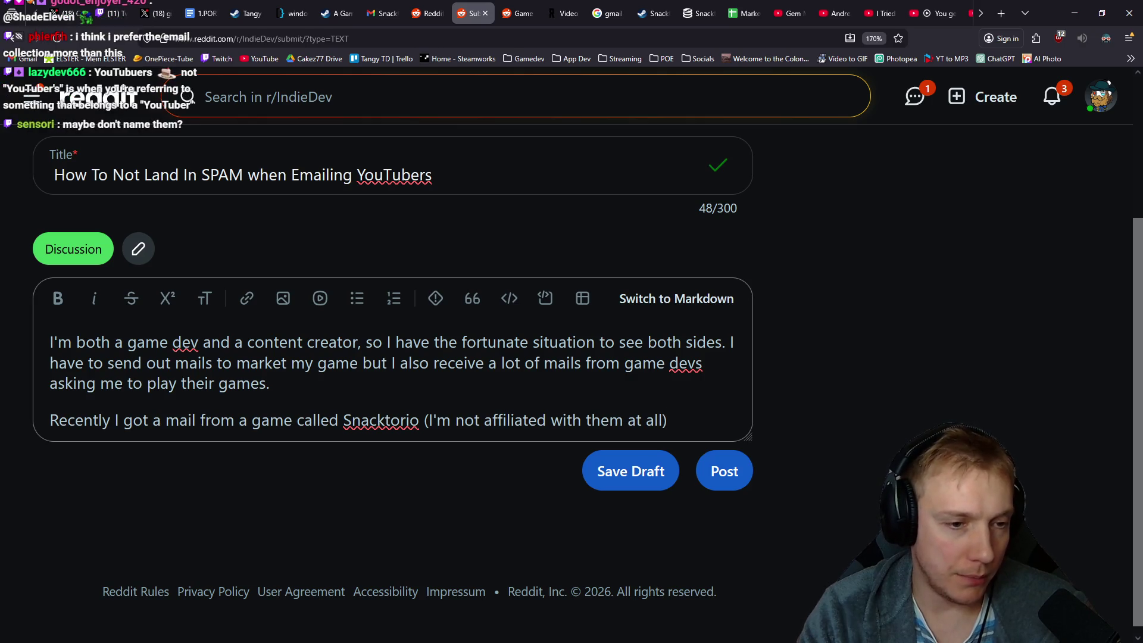
pyautogui.write(' a')
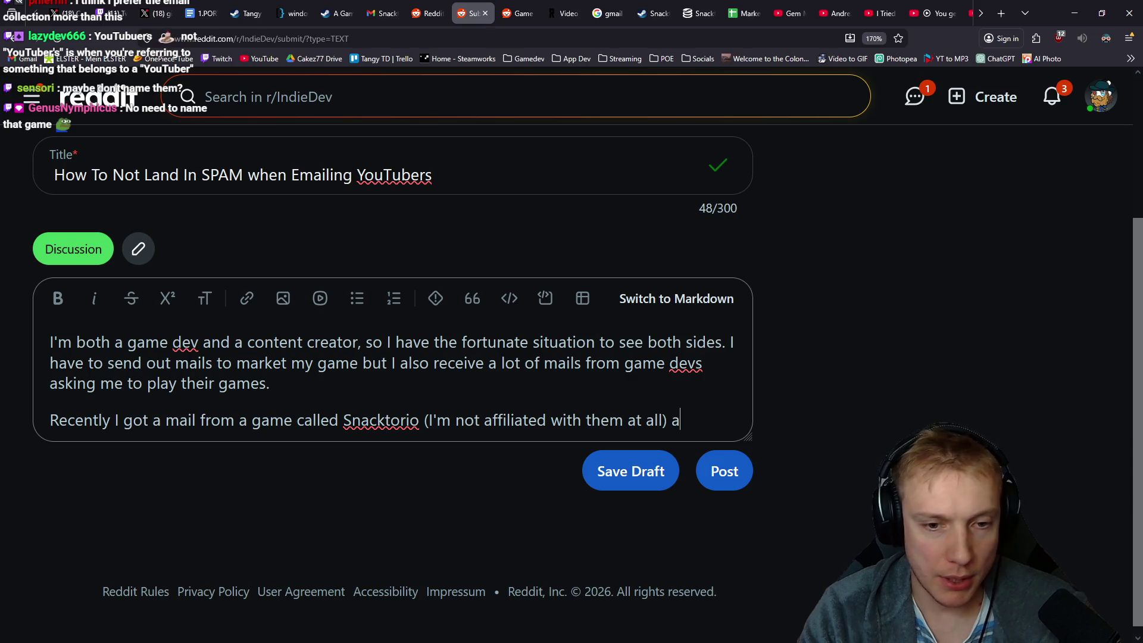
pyautogui.write('sking me to t')
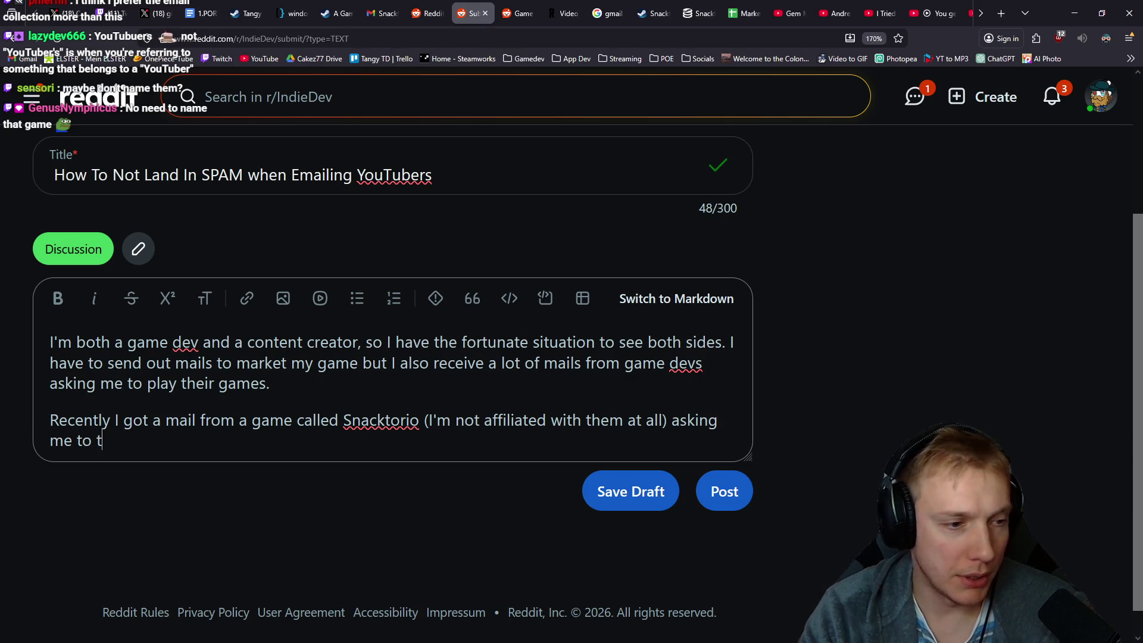
pyautogui.write('est their new')
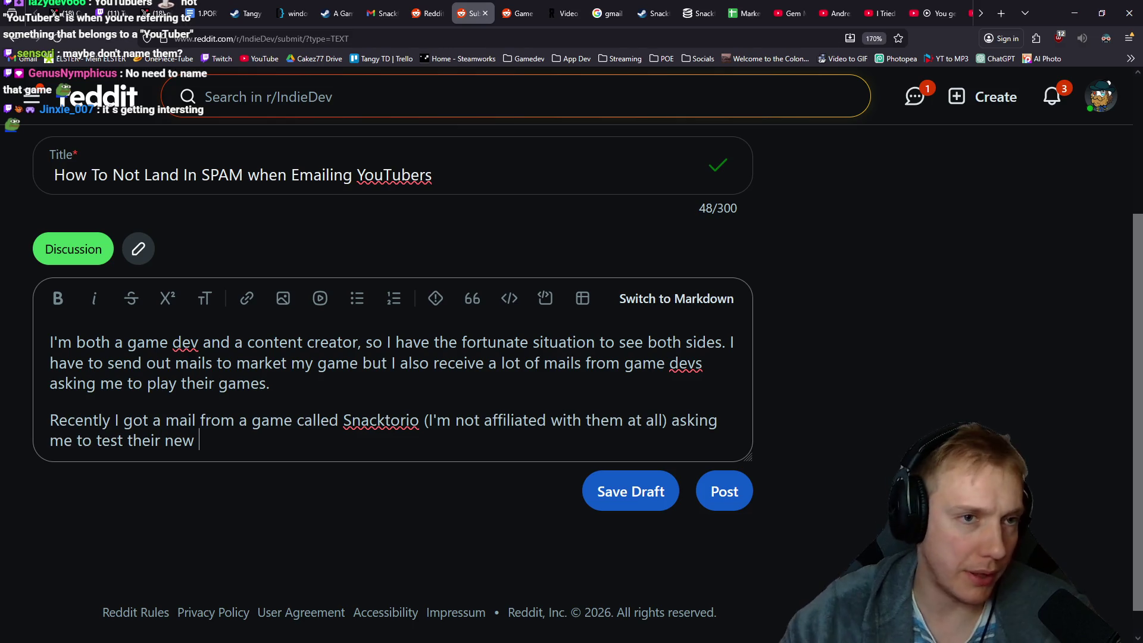
# Reread the full Snacktorio spam email in Gmail, then return to the Reddit draft
pyautogui.click(380, 14)
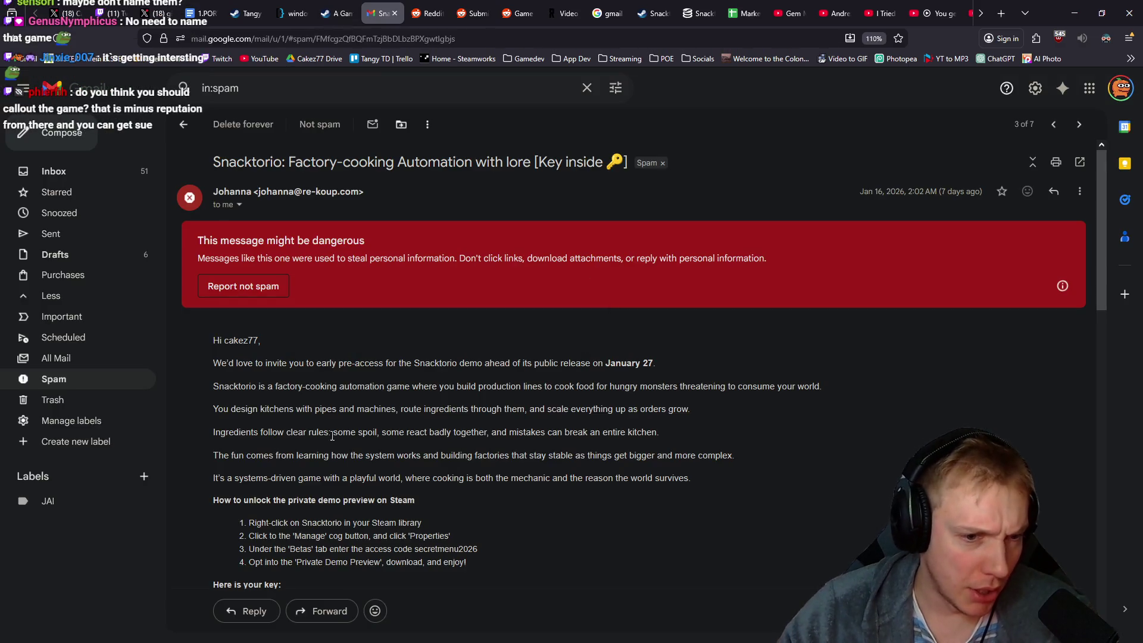
pyautogui.scroll(-2, 492, 408)
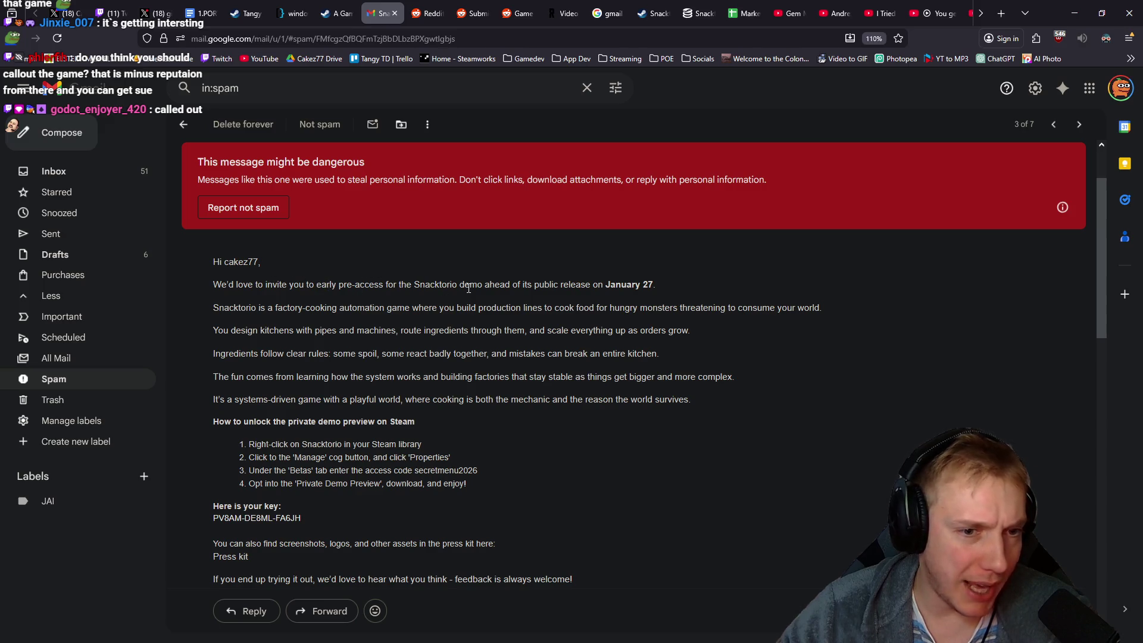
pyautogui.click(419, 7)
pyautogui.click(473, 13)
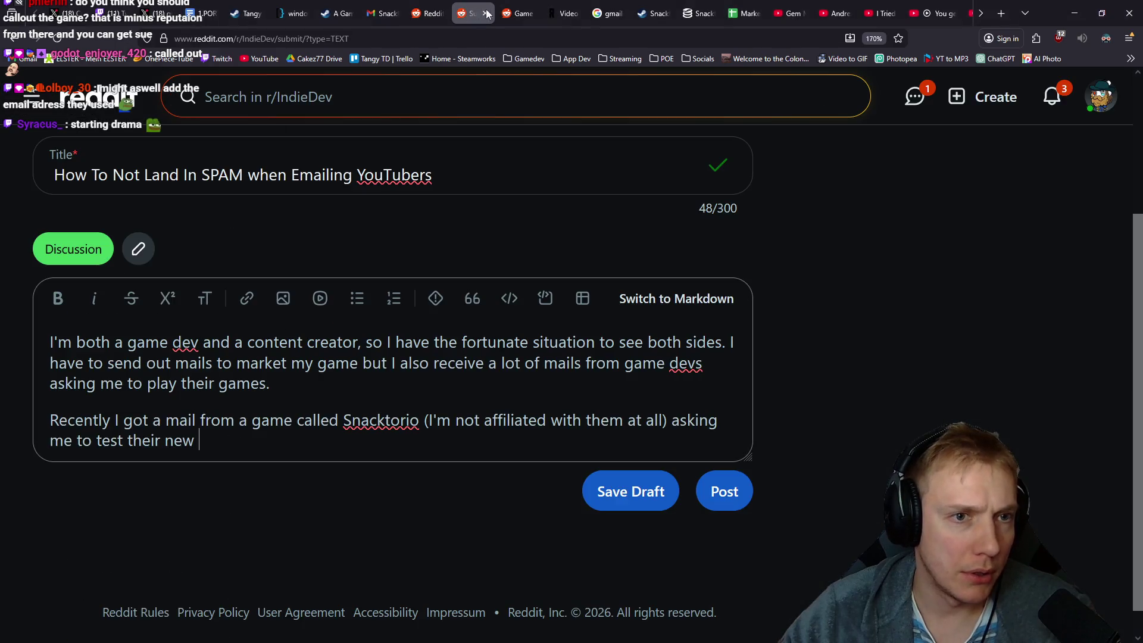
# Continue the paragraph with 'demo version. The problem is, that the mail landed in spam (see image)'
pyautogui.doubleClick(167, 441)
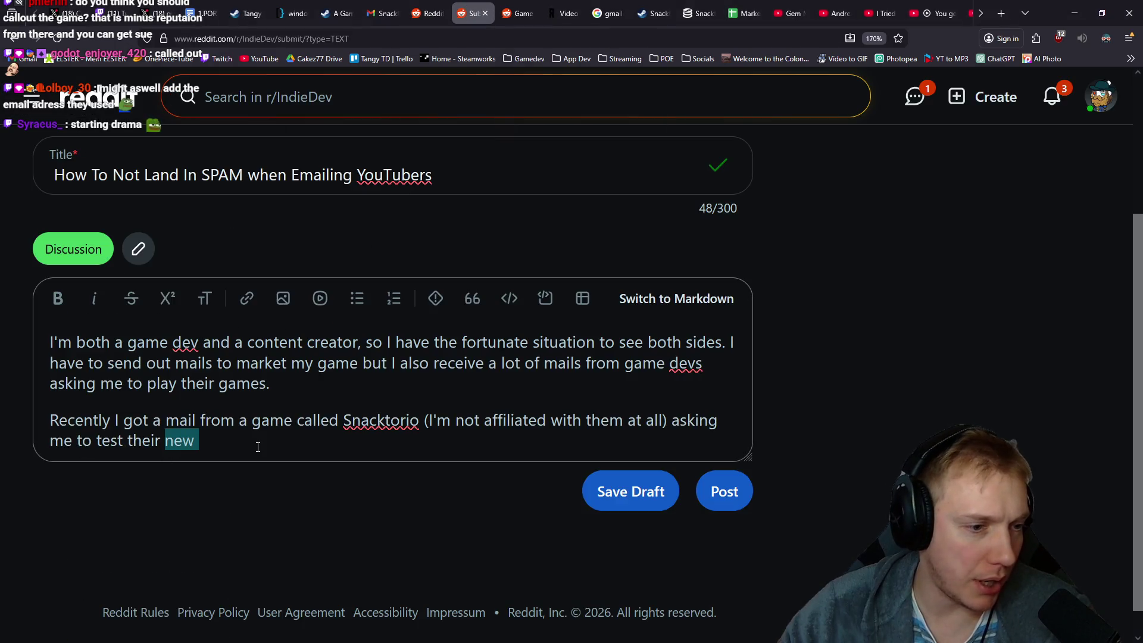
pyautogui.press('Right')
pyautogui.write('demo version. ')
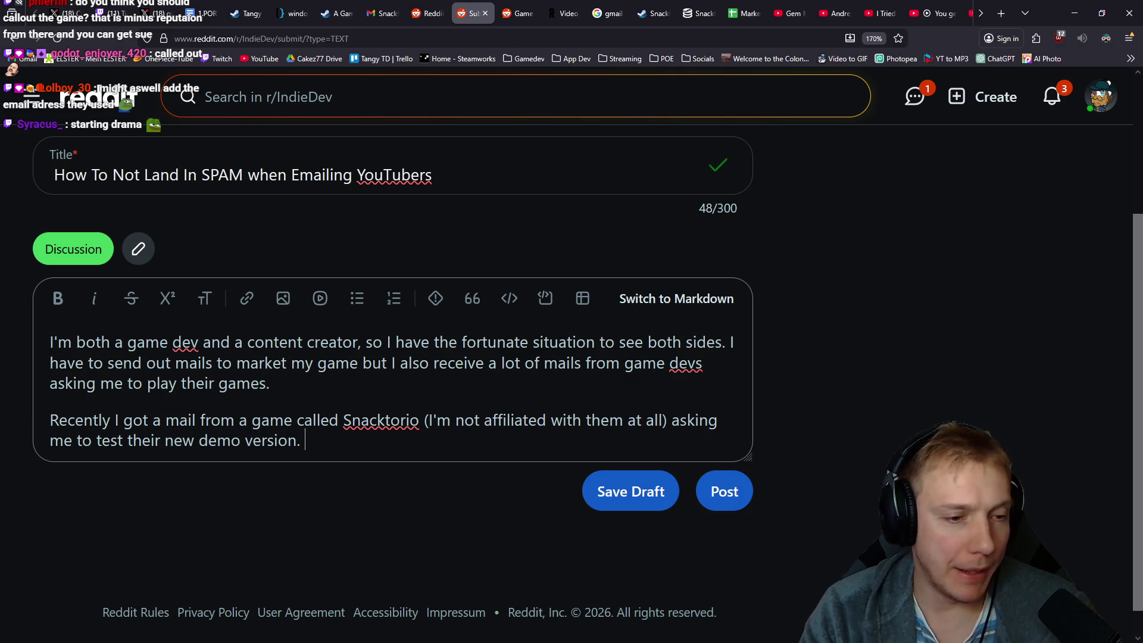
pyautogui.write('The problem')
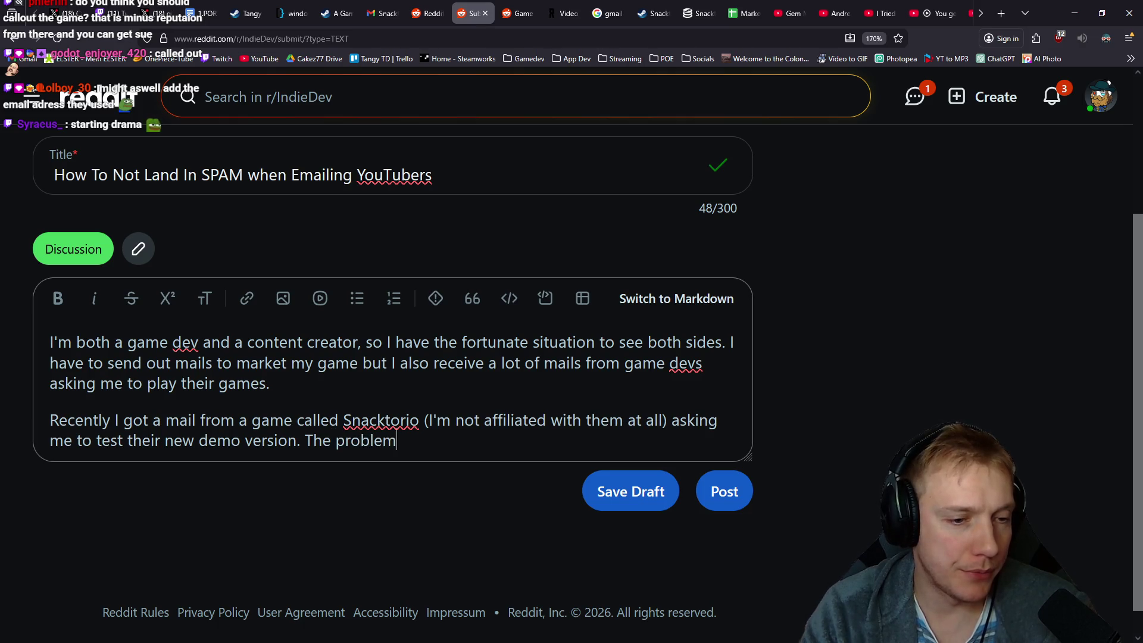
pyautogui.write(' is, that the ')
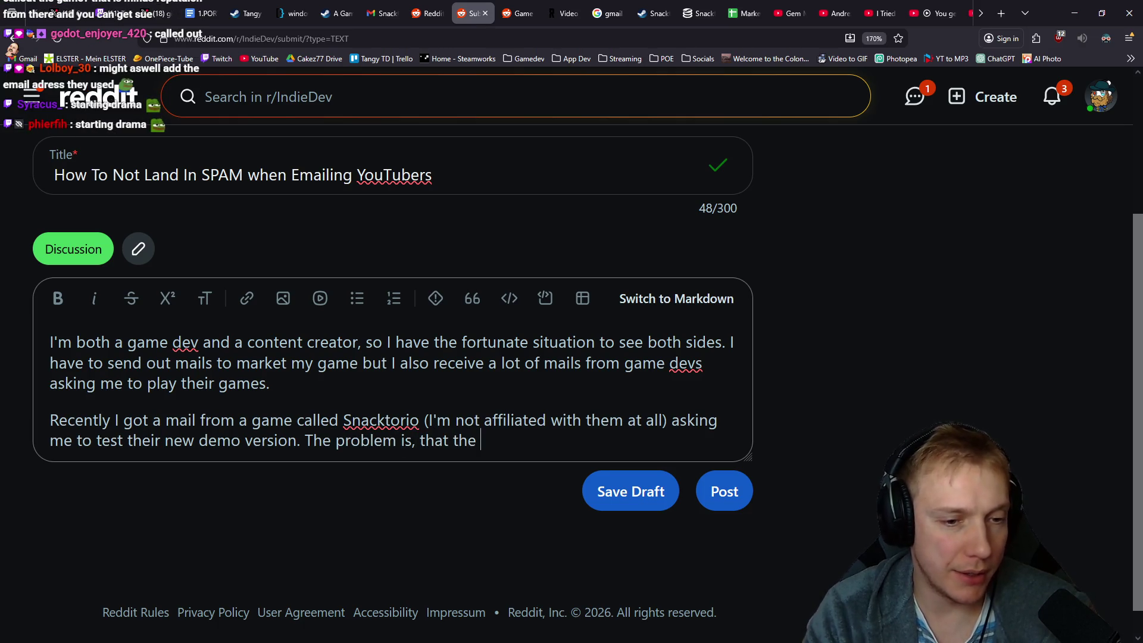
pyautogui.write('mail landed in S')
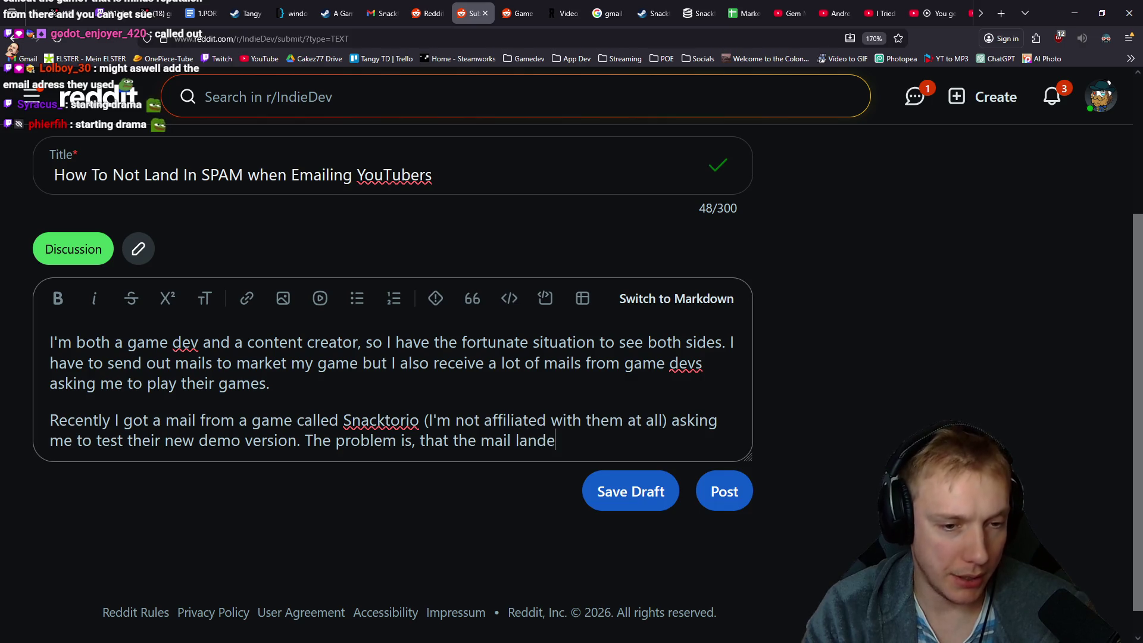
pyautogui.press('BackSpace')
pyautogui.write('spam')
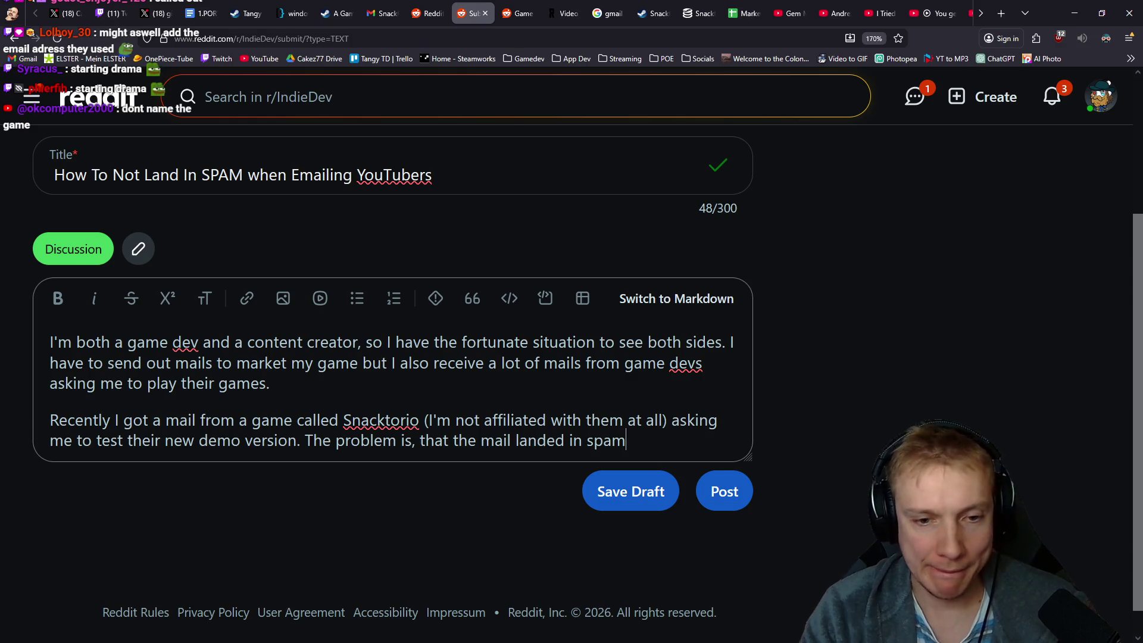
pyautogui.write(' (se')
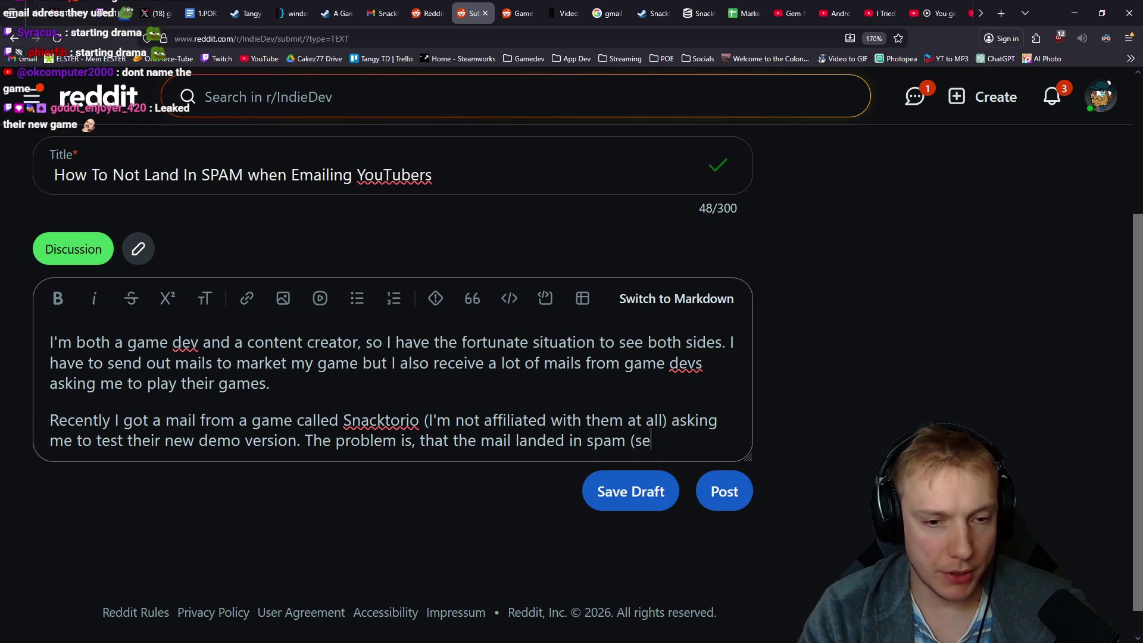
pyautogui.write('e image)')
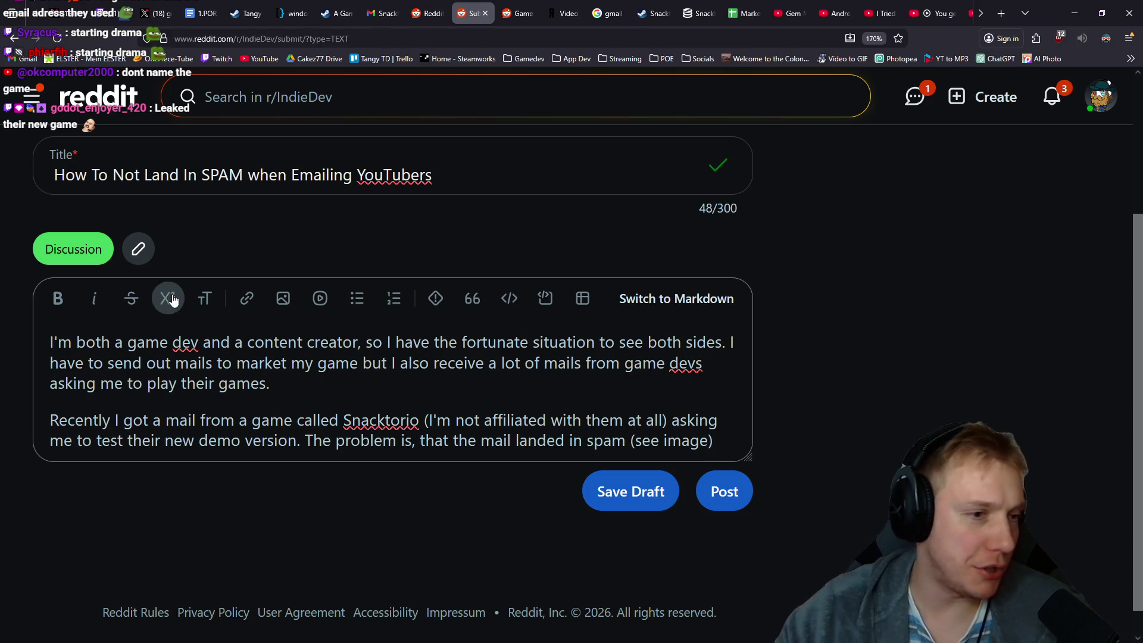
pyautogui.scroll(3, 250, 142)
# Switch the post to Images & Video, zoom Gmail to 90%, and start a screen snip of the email
pyautogui.click(152, 283)
pyautogui.scroll(-2, 533, 426)
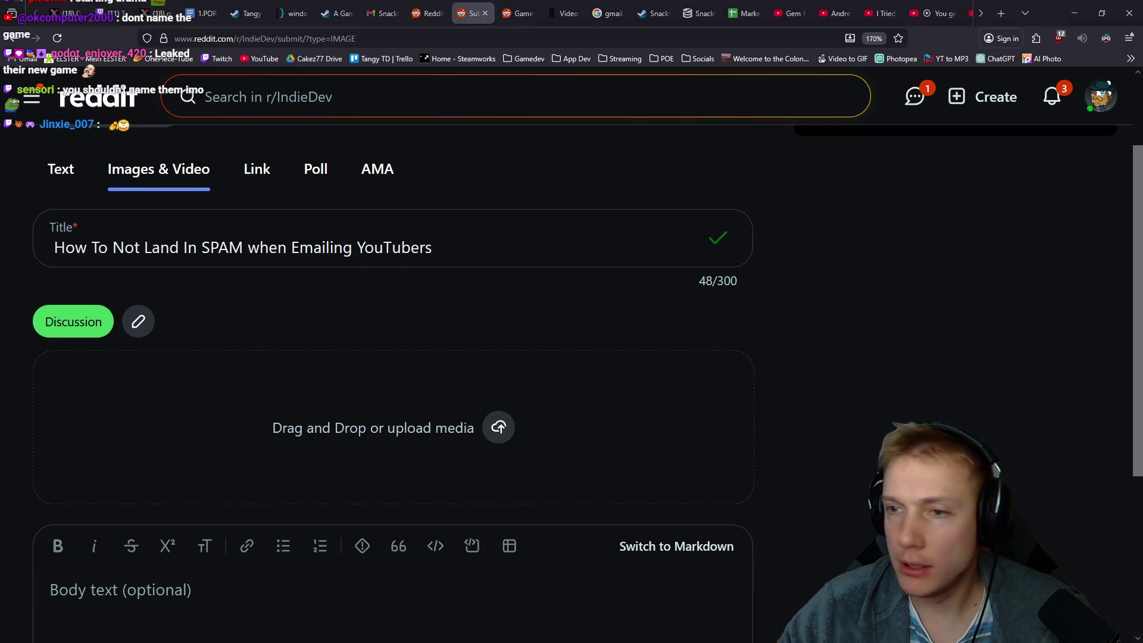
pyautogui.click(375, 7)
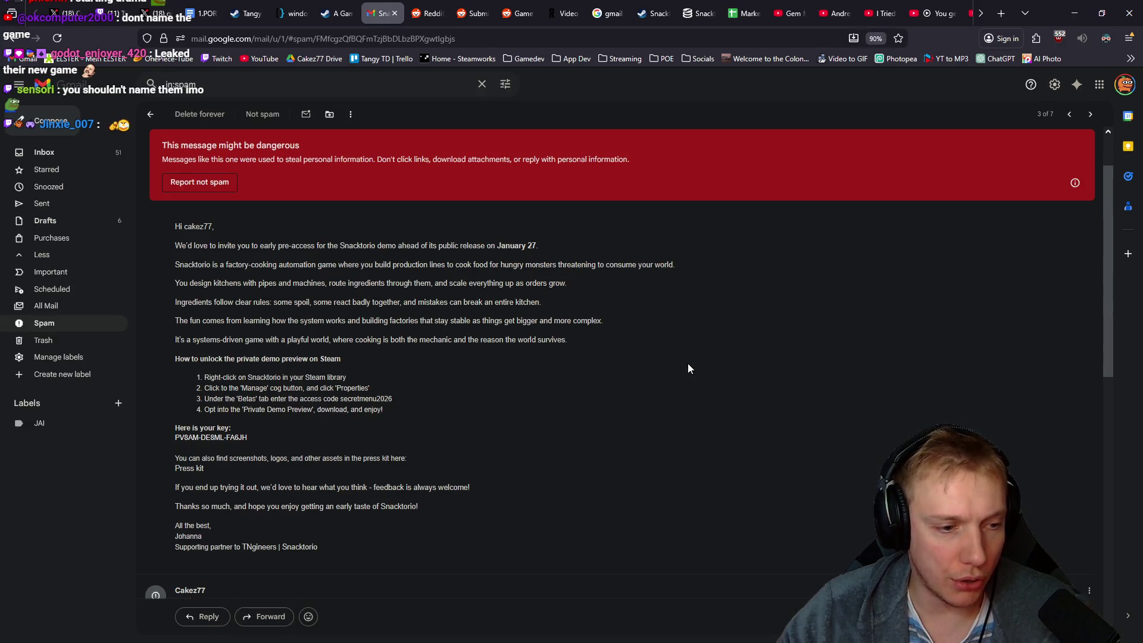
pyautogui.hotkey('ctrl', '-')
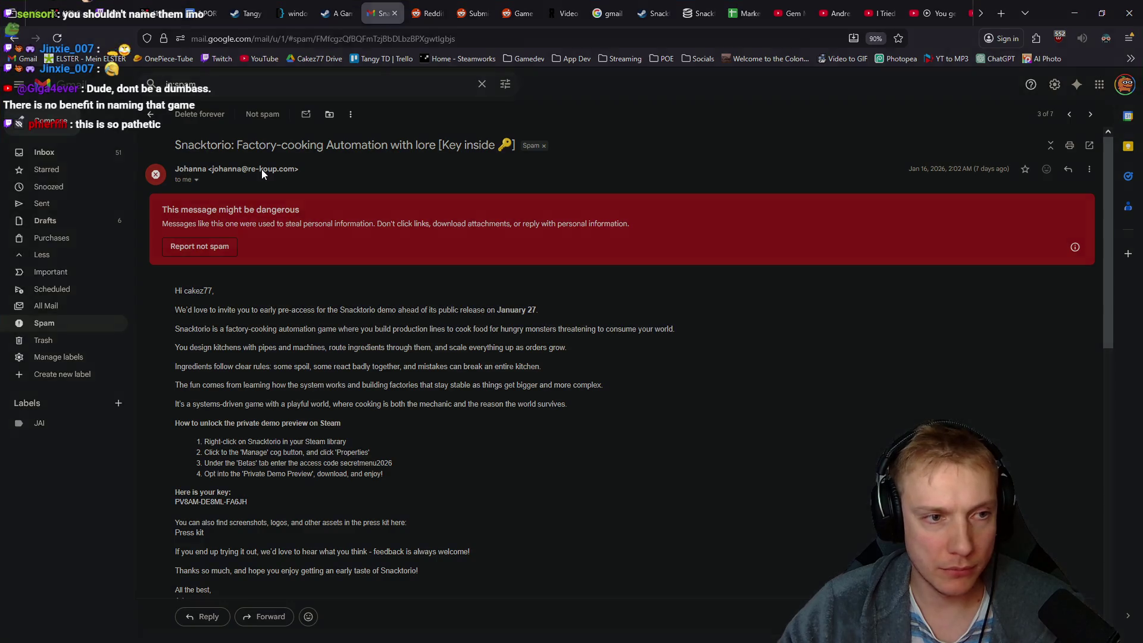
pyautogui.press('super+shift+s')
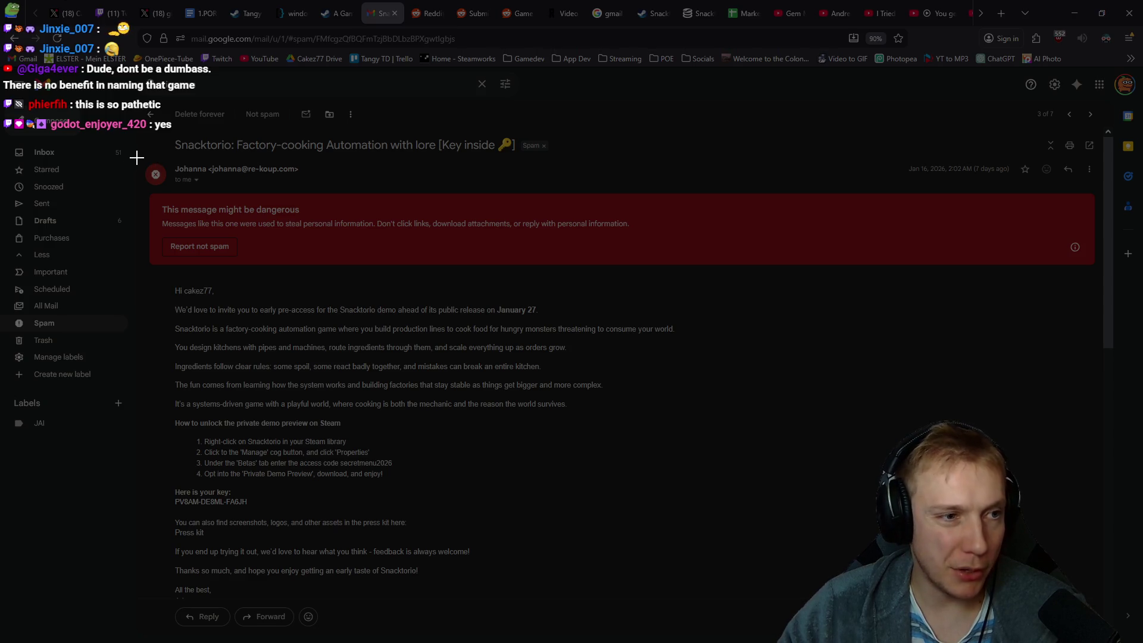
# Capture the spam email from the red danger warning down through the message body
pyautogui.moveTo(136, 158)
pyautogui.mouseDown()
pyautogui.moveTo(984, 473)
pyautogui.moveTo(1064, 527)
pyautogui.moveTo(1079, 610)
pyautogui.moveTo(1098, 600)
pyautogui.mouseUp()
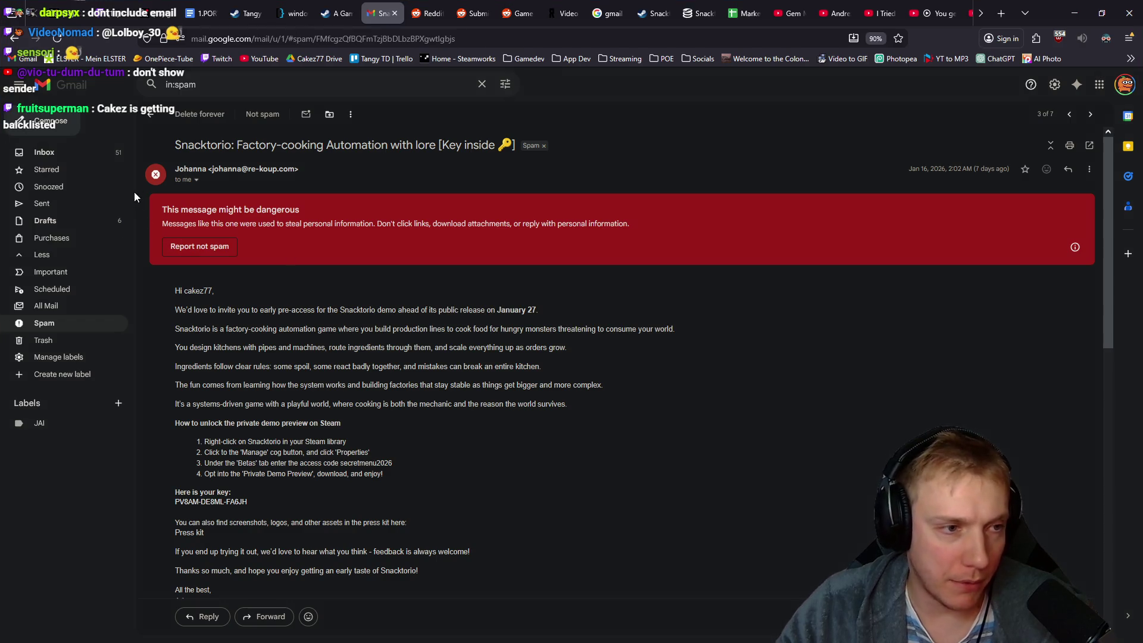
pyautogui.press('super+shift+s')
pyautogui.moveTo(139, 190)
pyautogui.mouseDown()
pyautogui.moveTo(889, 426)
pyautogui.moveTo(1059, 602)
pyautogui.moveTo(1089, 609)
pyautogui.moveTo(1116, 595)
pyautogui.moveTo(1099, 594)
pyautogui.mouseUp()
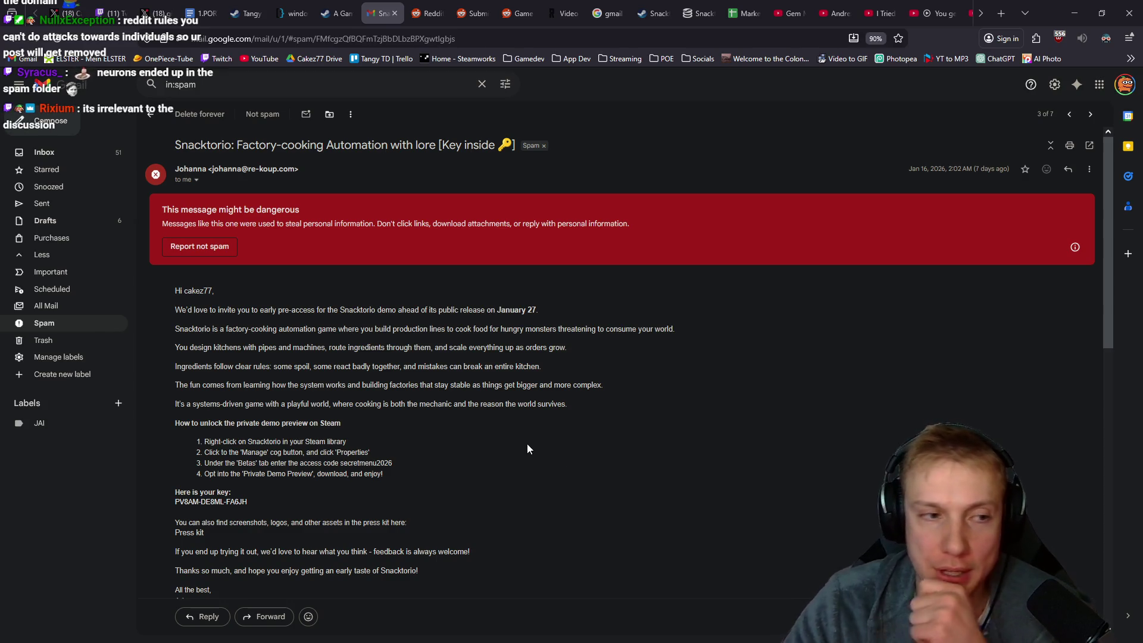
pyautogui.click(429, 13)
pyautogui.click(473, 14)
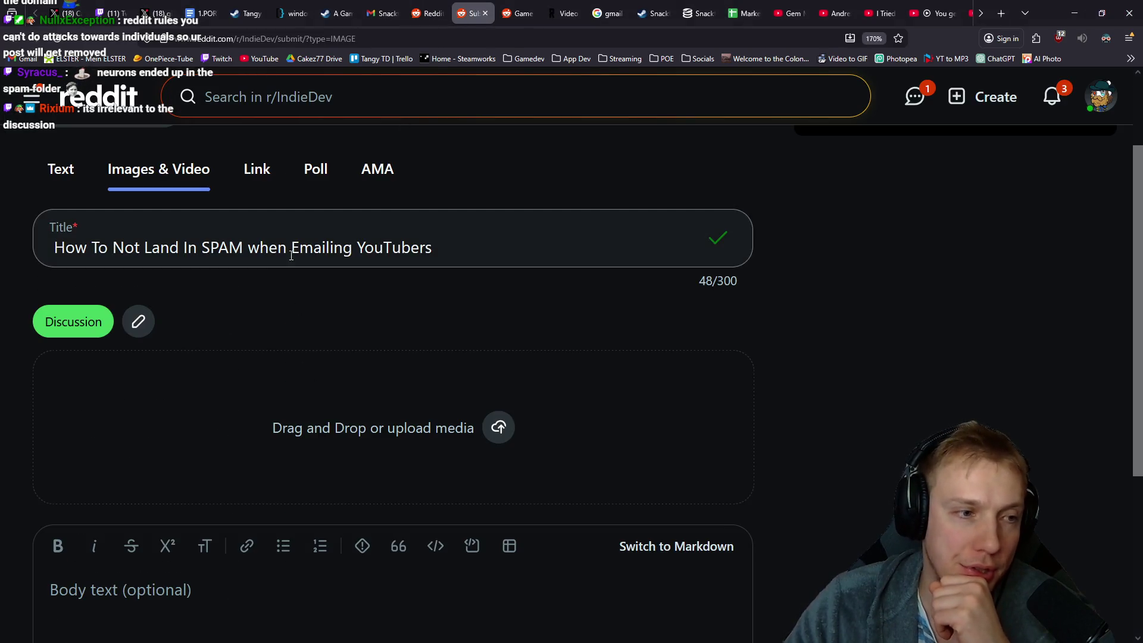
# Paste the spam-email screenshot into the Images & Video upload area
pyautogui.hotkey('ctrl', 'v')
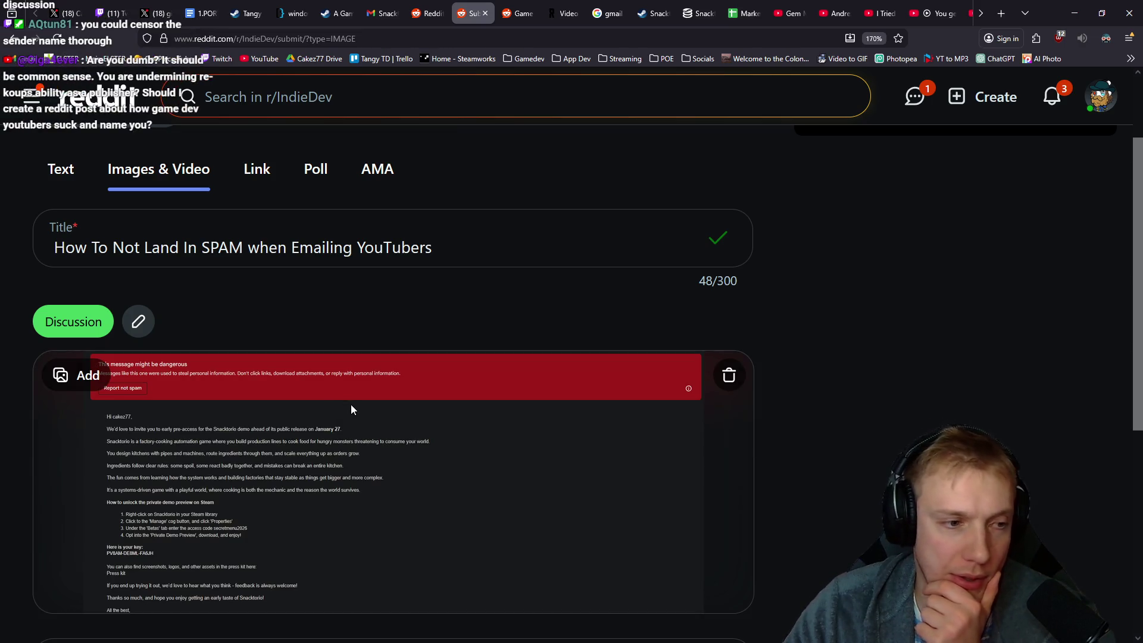
pyautogui.scroll(-2, 373, 403)
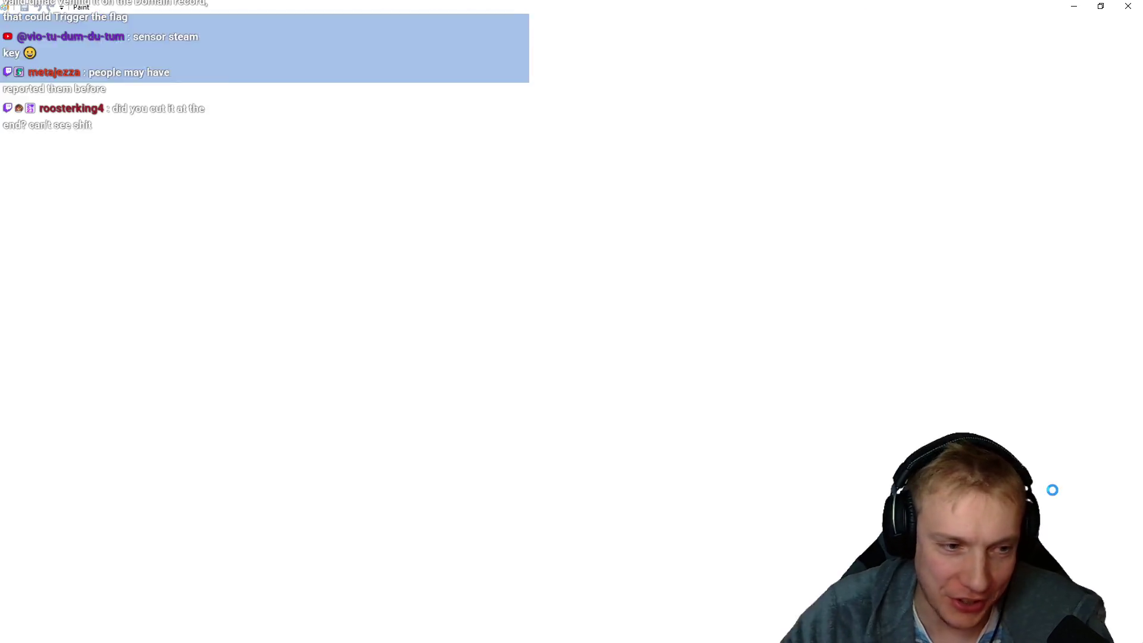
# Paste the spam-email screenshot onto Paint's blank canvas and enlarge it for editing
pyautogui.hotkey('ctrl', 'v')
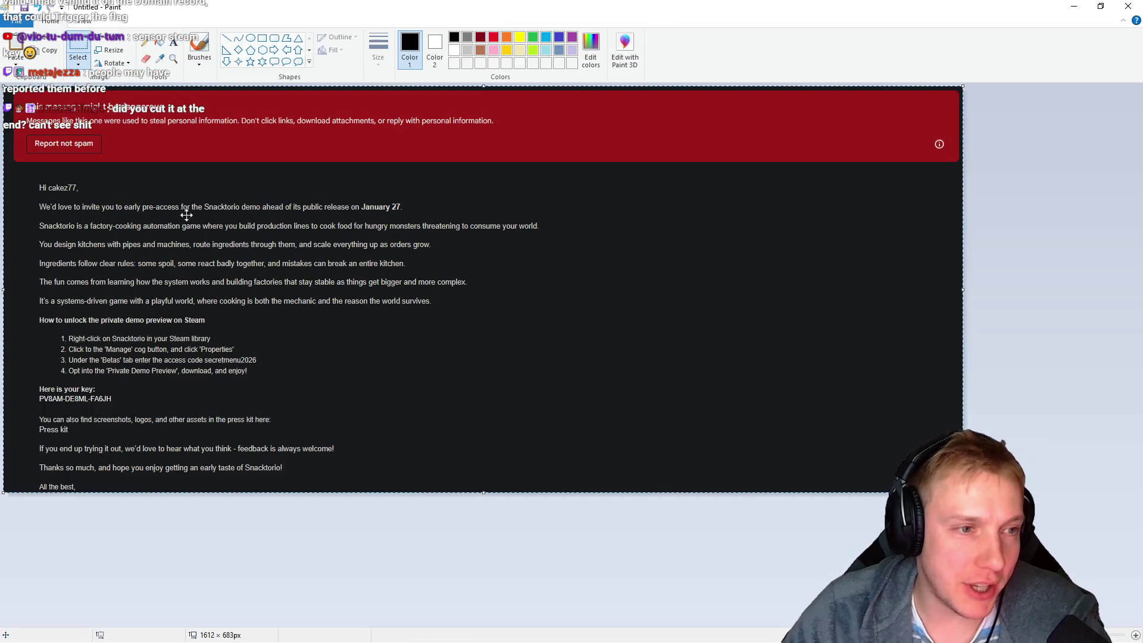
pyautogui.click(199, 44)
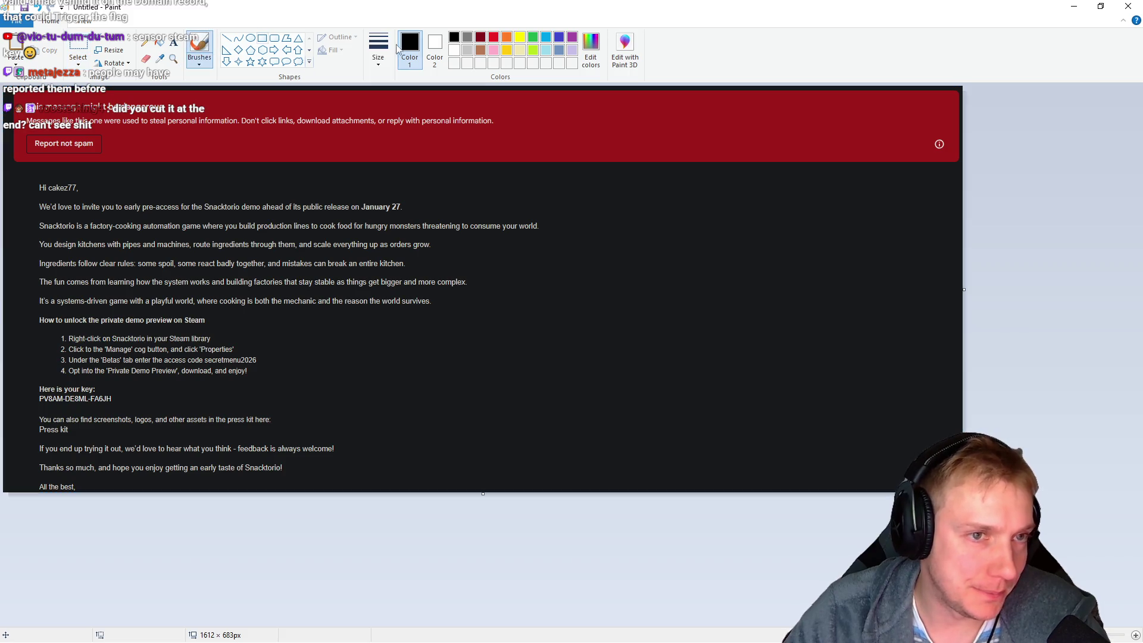
pyautogui.hotkey('ctrl', 'pageup')
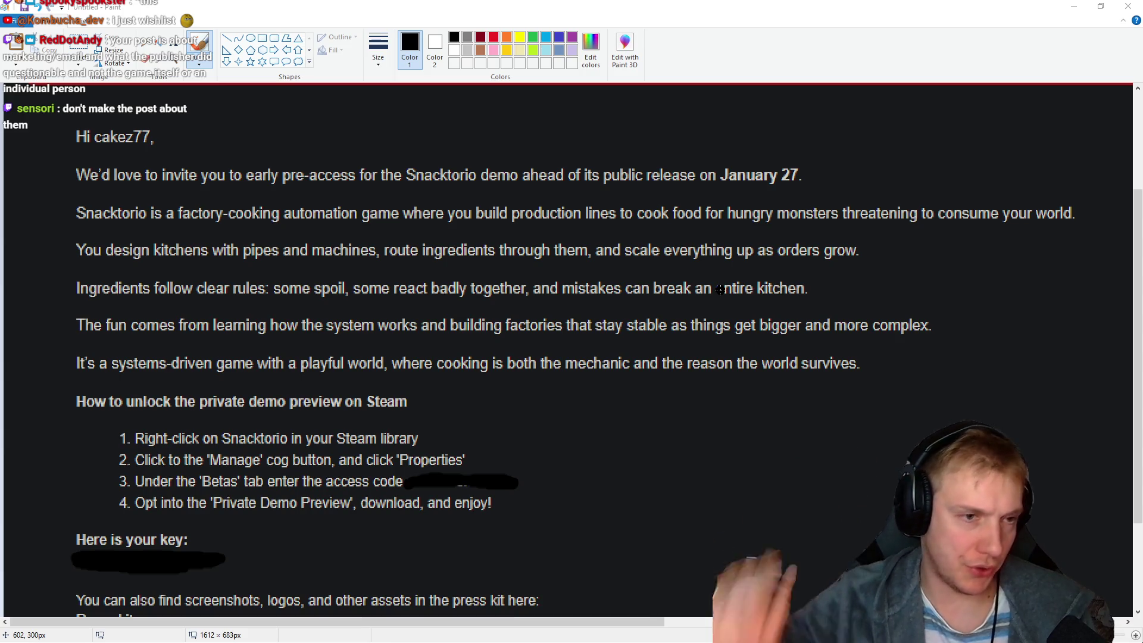
# Check the blacked-out access code and key, then remove the uncensored screenshot from the Reddit post
pyautogui.scroll(-3, 657, 324)
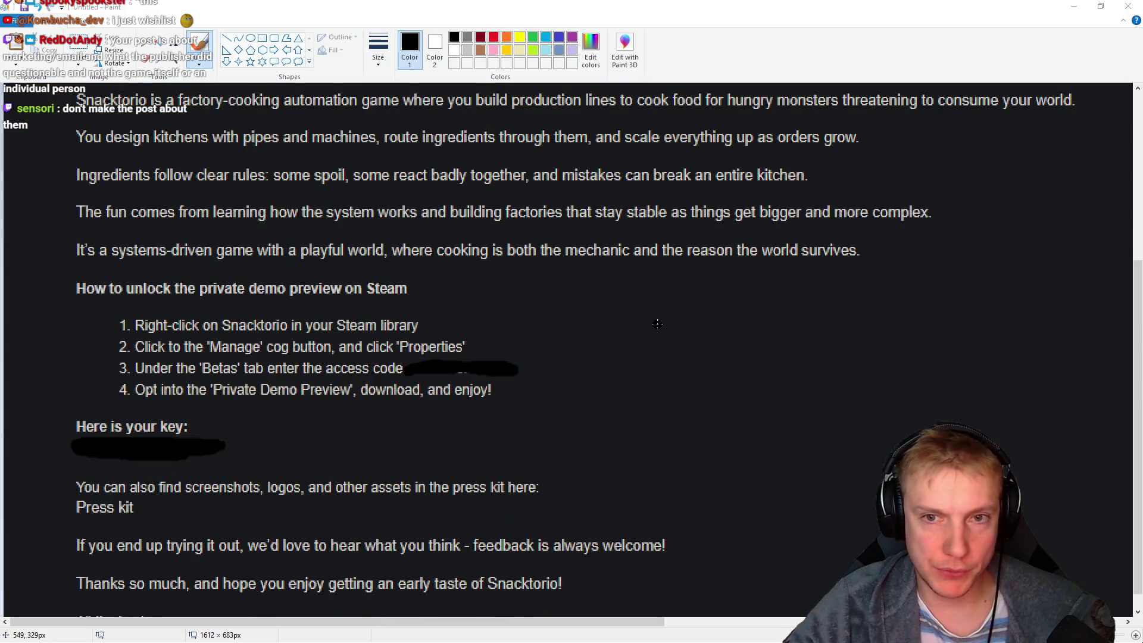
pyautogui.scroll(7, 657, 325)
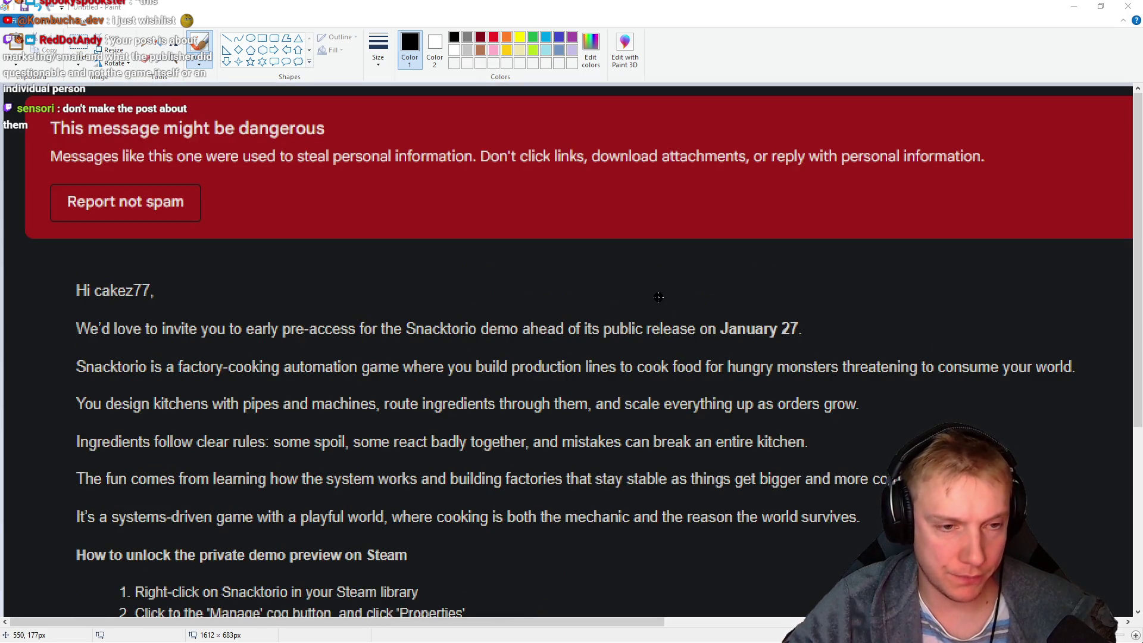
pyautogui.scroll(-8, 658, 297)
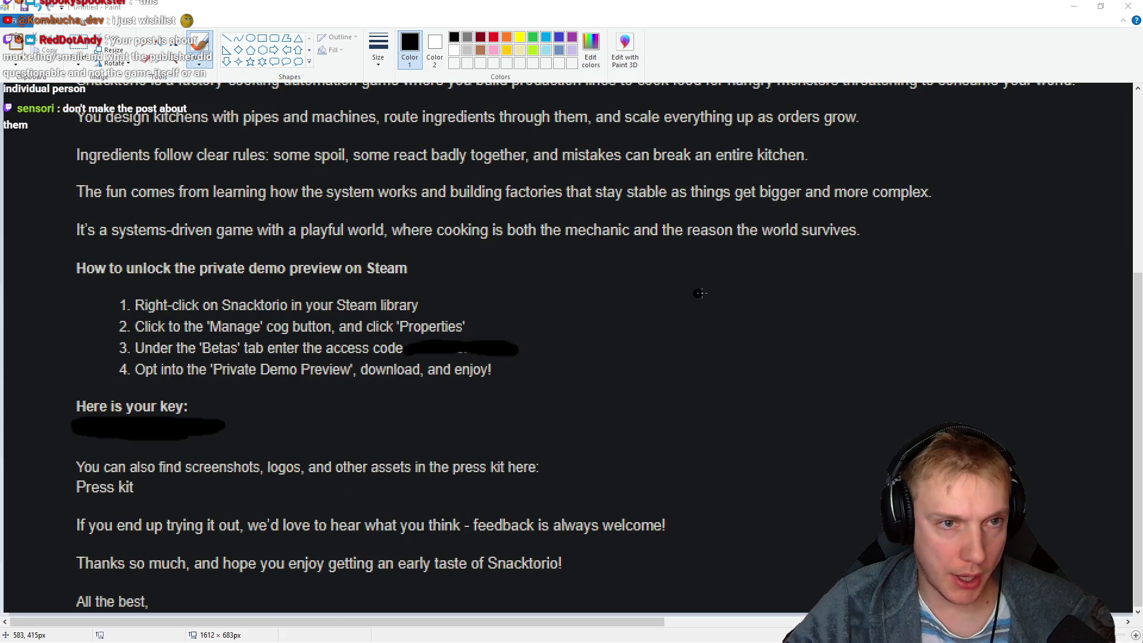
pyautogui.scroll(4, 751, 277)
pyautogui.scroll(4, 751, 277)
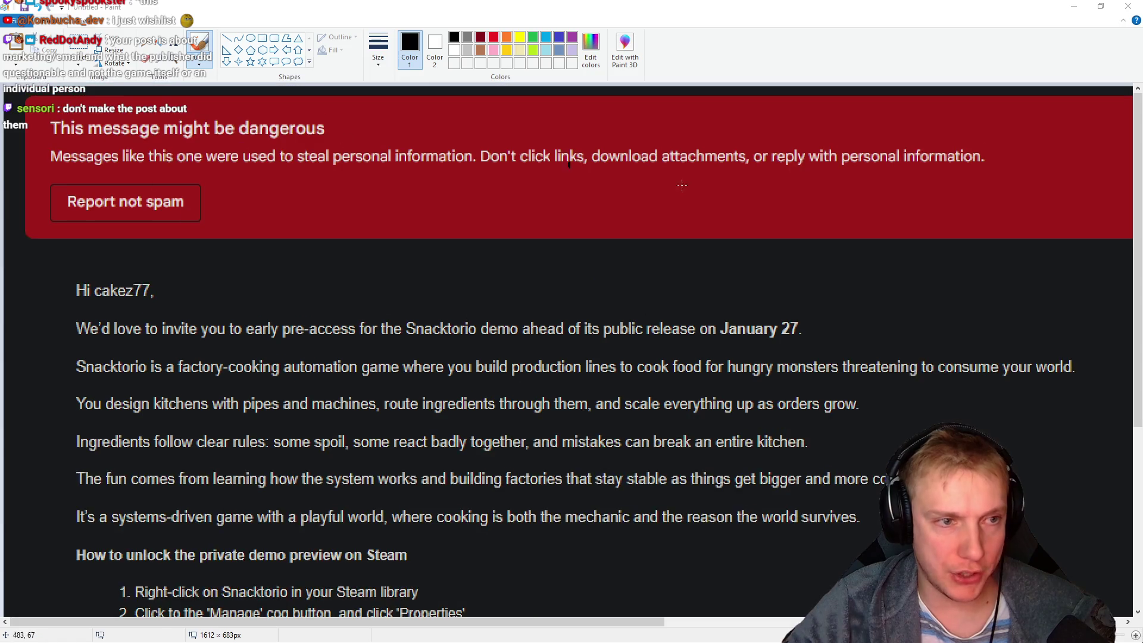
pyautogui.click(1074, 7)
pyautogui.click(729, 271)
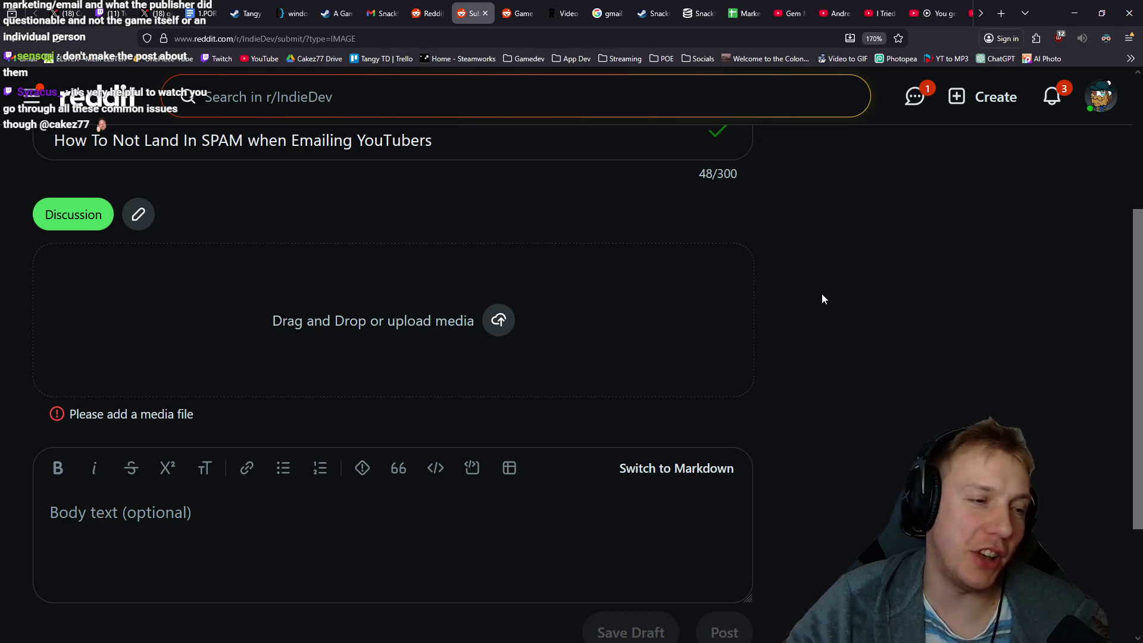
# Bring the Gmail tab with the Snacktorio spam email back to the front
pyautogui.scroll(3, 813, 310)
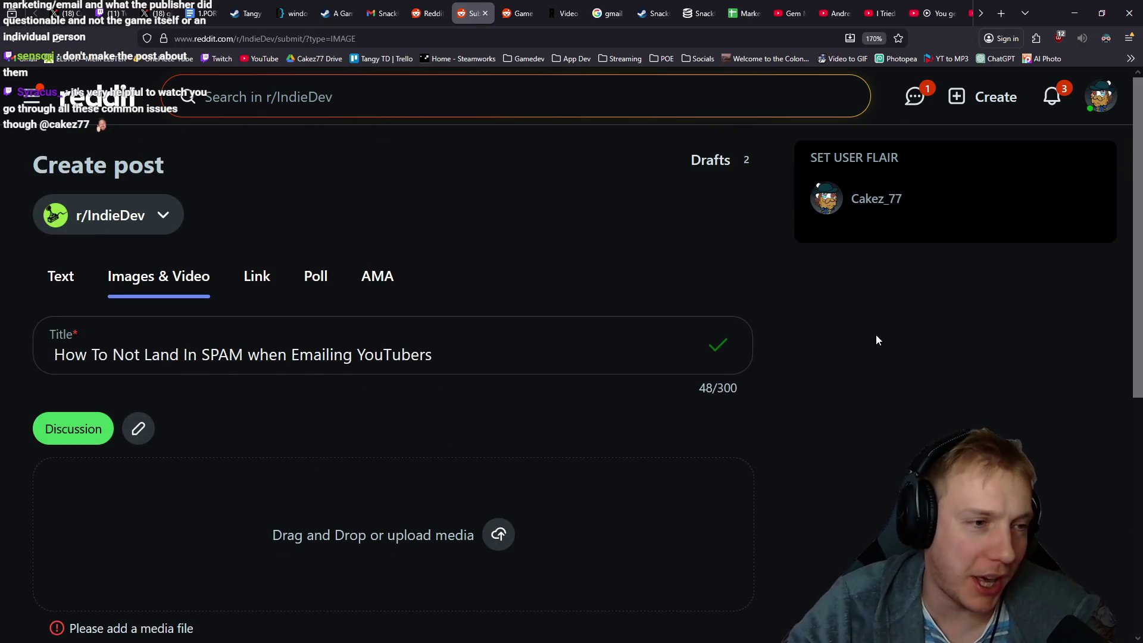
pyautogui.scroll(-3, 876, 336)
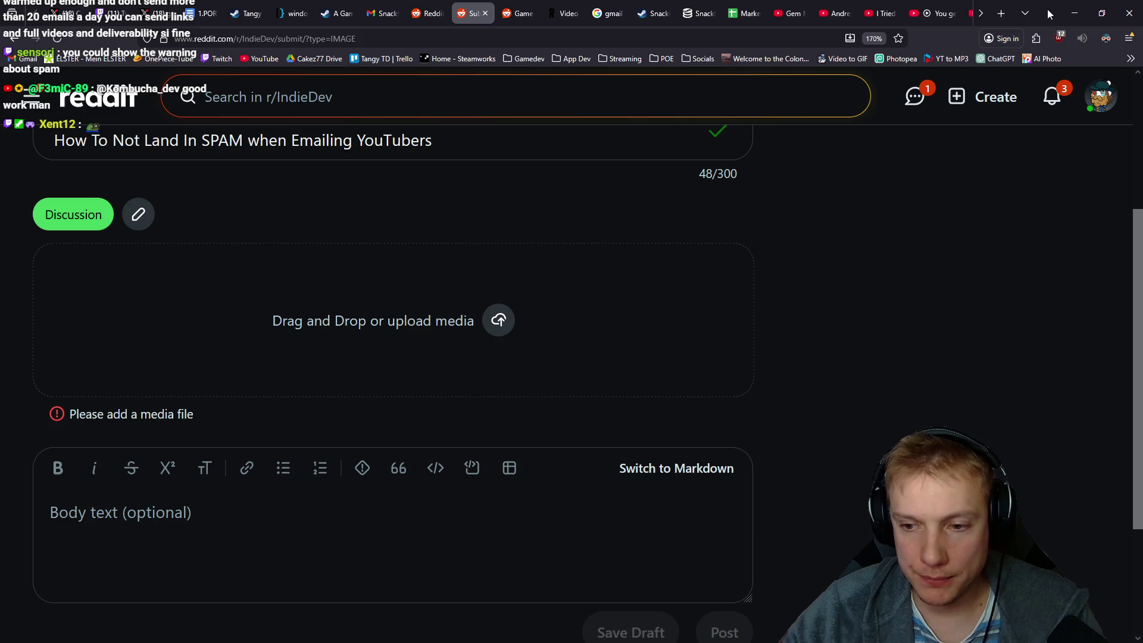
pyautogui.click(382, 13)
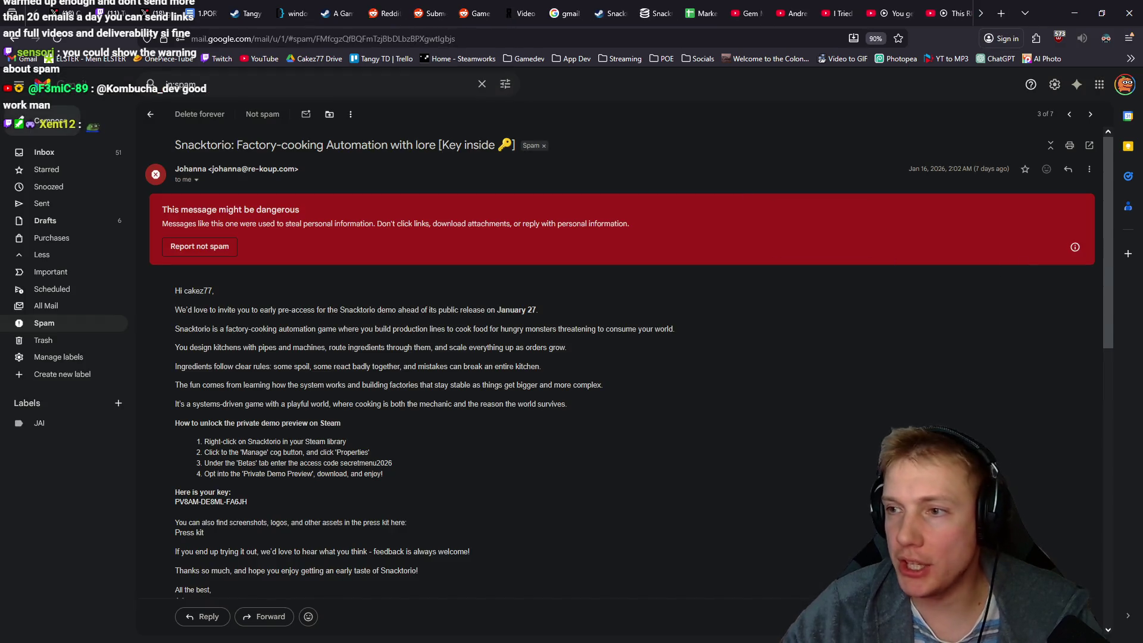
# Return to the r/IndieDev submission form and paste the censored screenshot as the post image
pyautogui.click(384, 13)
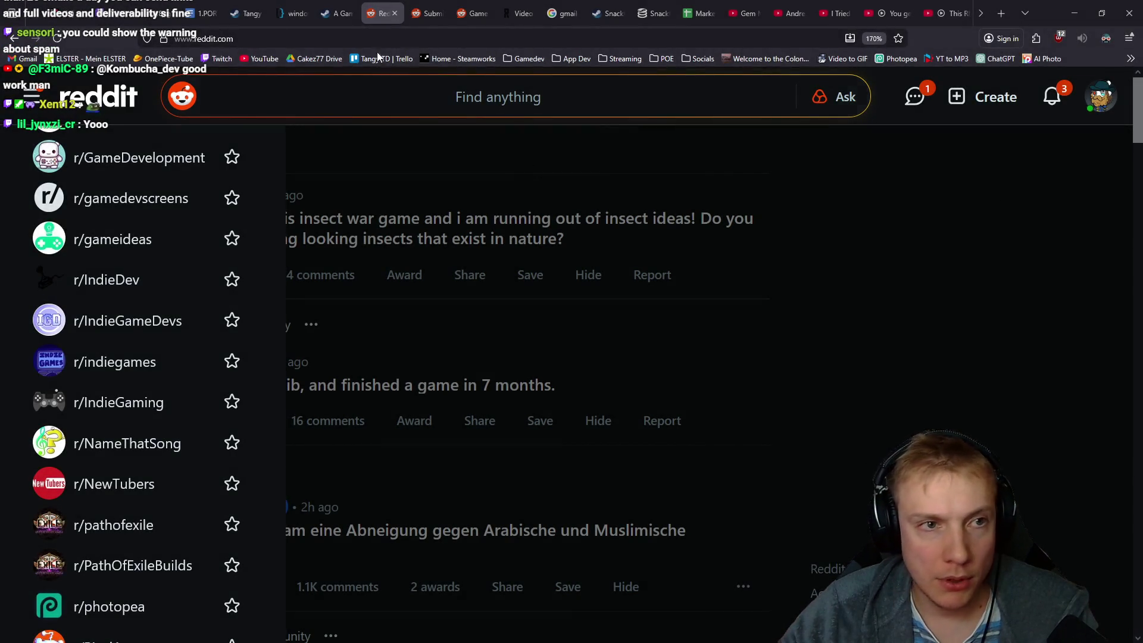
pyautogui.hotkey('ctrl', 'Tab')
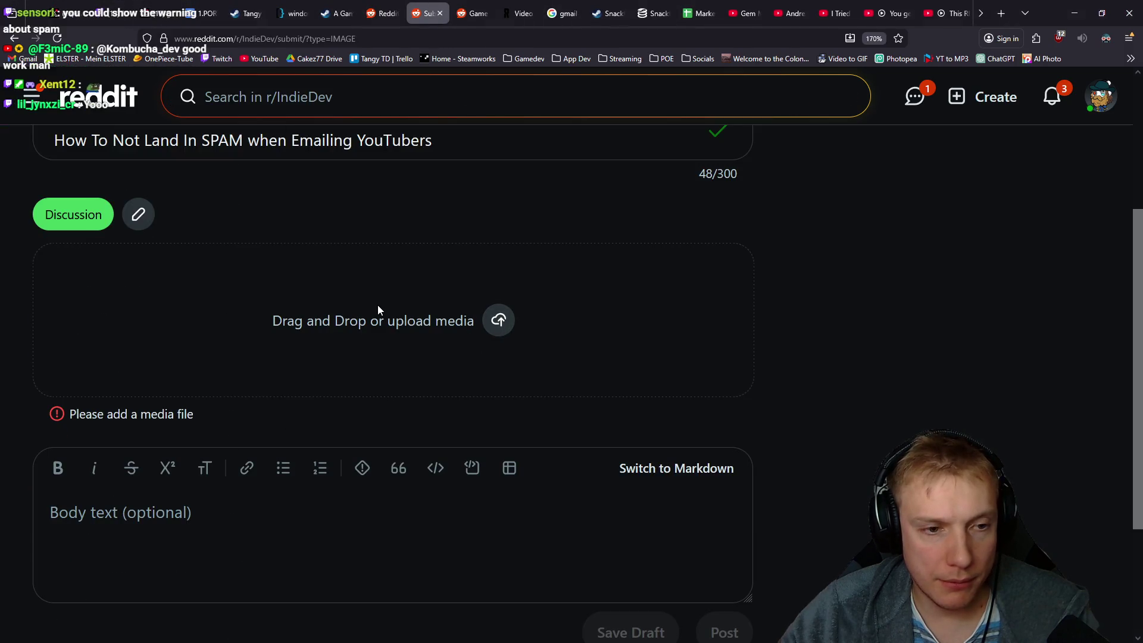
pyautogui.hotkey('ctrl', 'v')
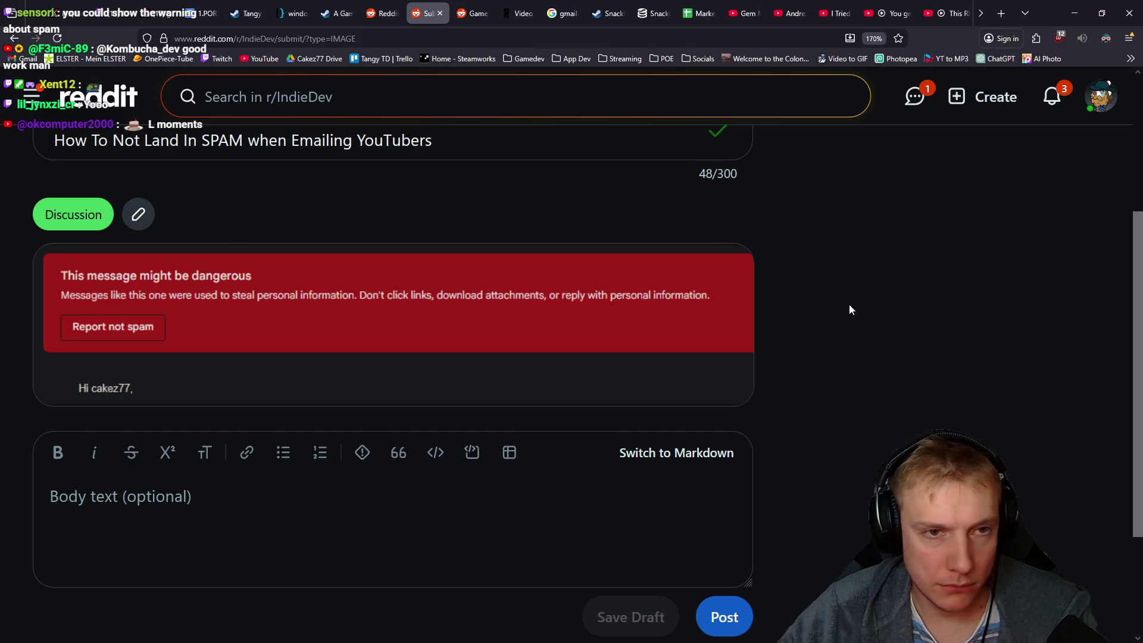
pyautogui.scroll(2, 825, 298)
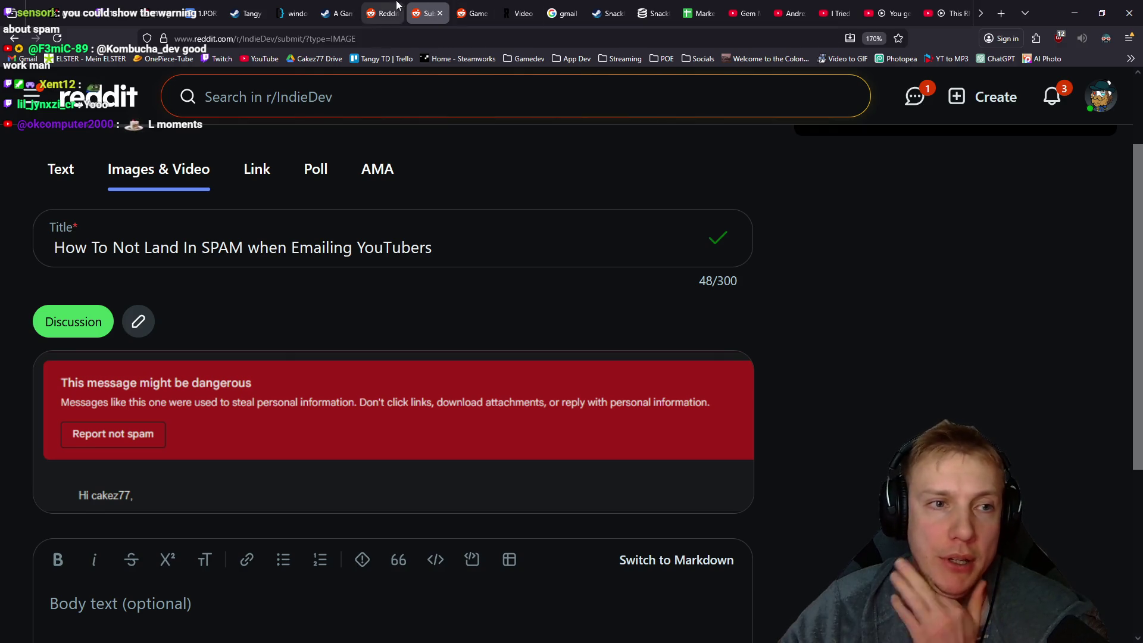
pyautogui.click(382, 13)
pyautogui.click(428, 13)
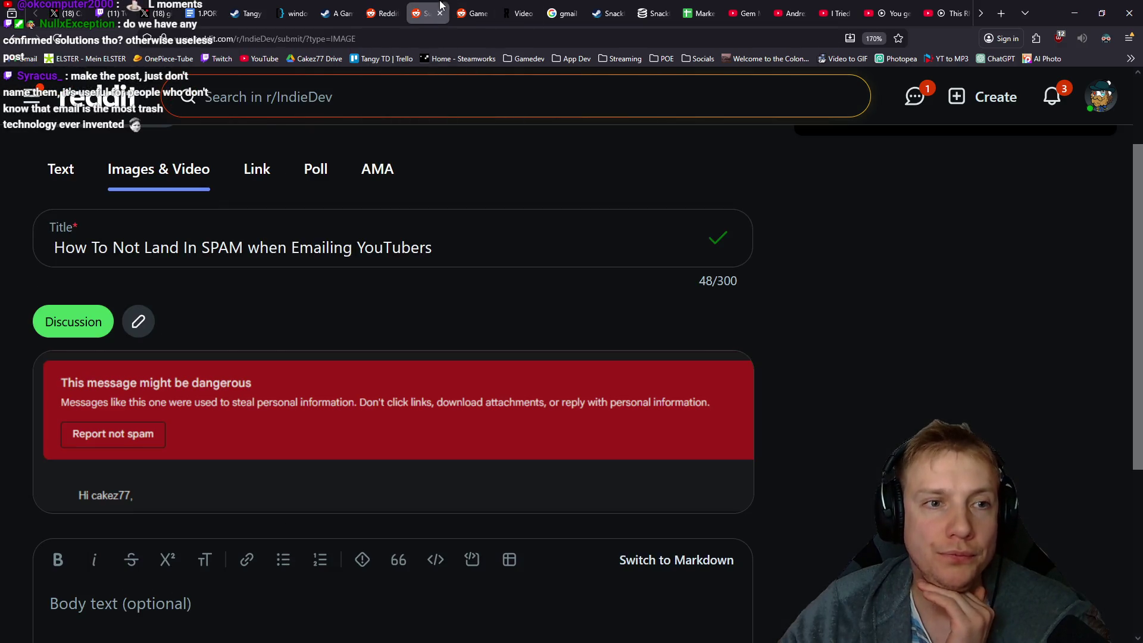
# Make it a Text post and delete 'Snacktorio (I'm not affiliated with them at all)' from the body
pyautogui.click(63, 167)
pyautogui.scroll(-2, 561, 345)
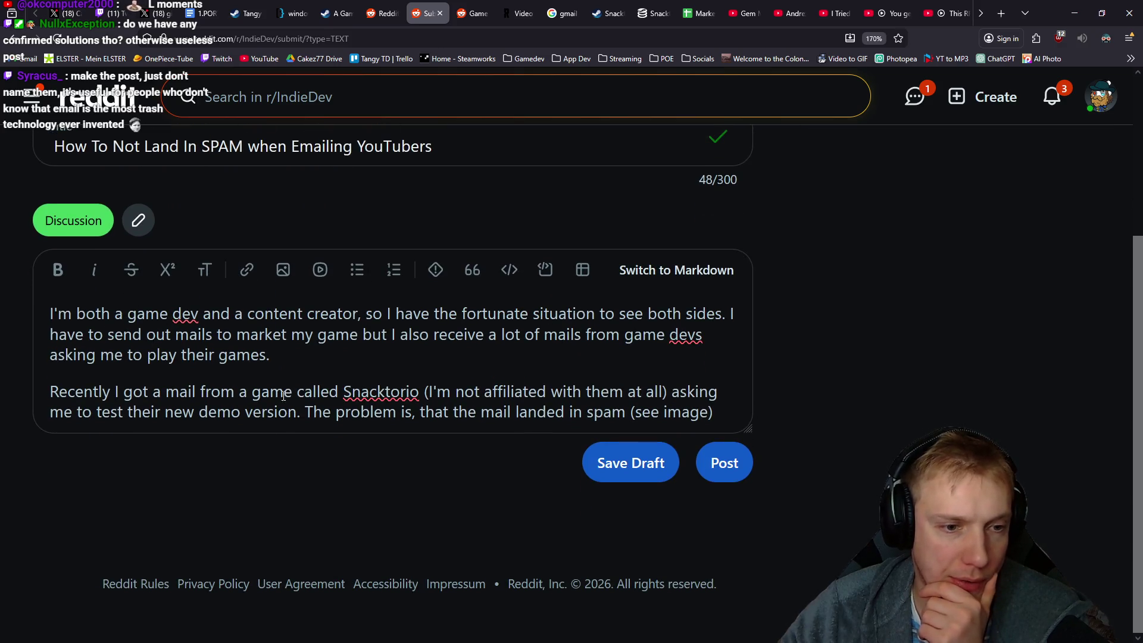
pyautogui.moveTo(716, 412)
pyautogui.mouseDown()
pyautogui.moveTo(688, 388)
pyautogui.moveTo(671, 391)
pyautogui.mouseUp()
pyautogui.click(672, 391)
pyautogui.moveTo(339, 391); pyautogui.dragTo(664, 391)
pyautogui.press('BackSpace')
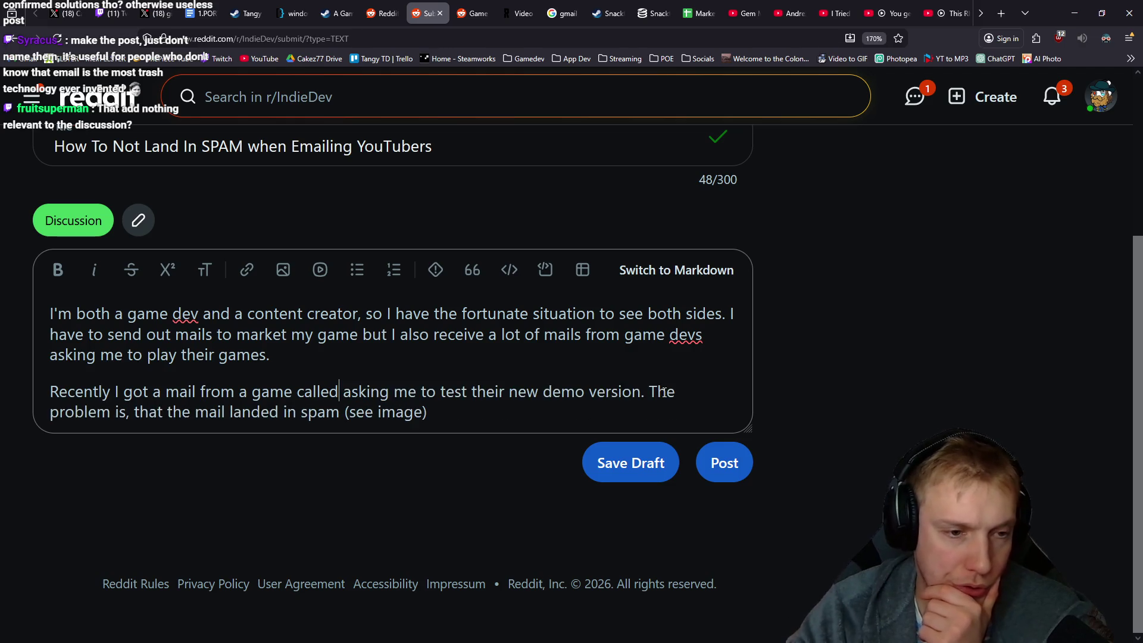
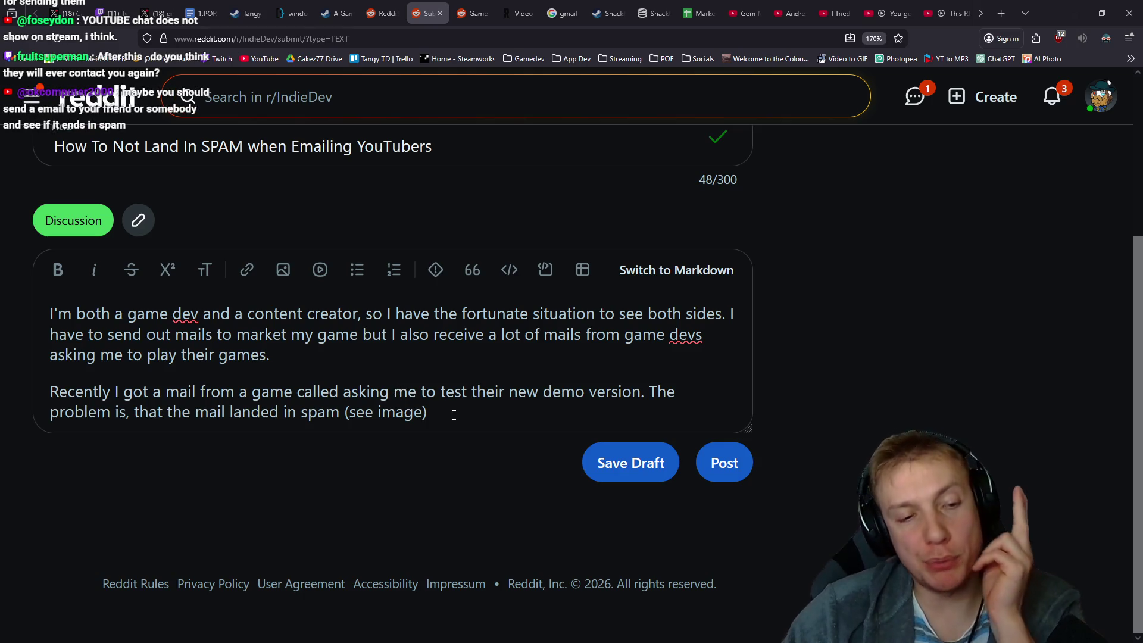
# Look over the post body and other windows, then return to the r/IndieDev post editor
pyautogui.hotkey('ctrl', 'a')
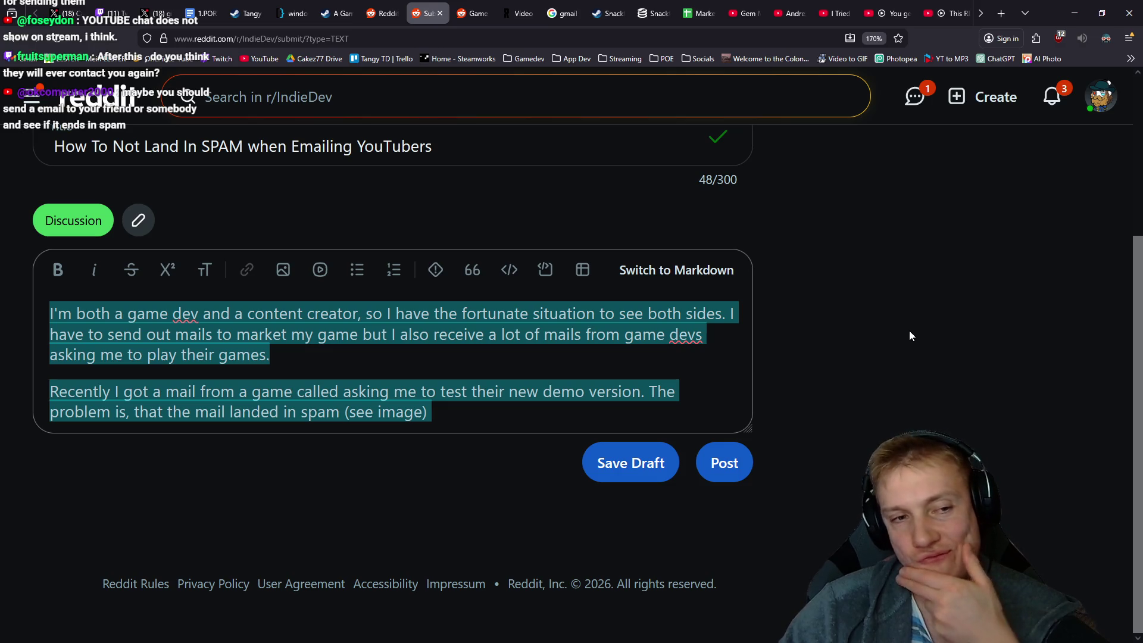
pyautogui.scroll(3, 851, 334)
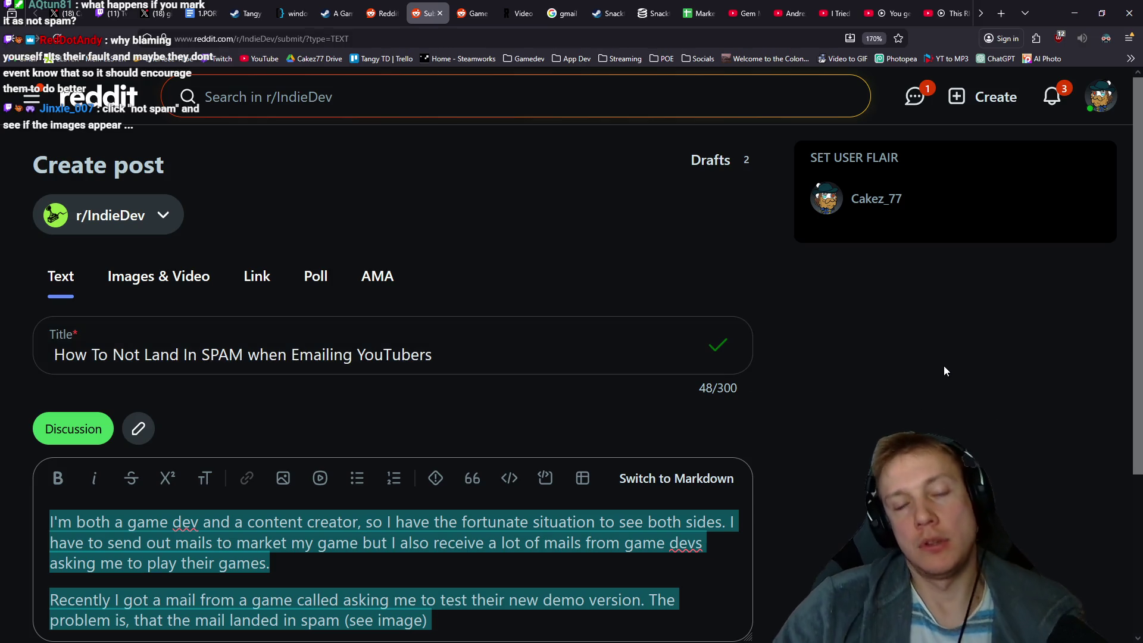
pyautogui.scroll(-3, 834, 363)
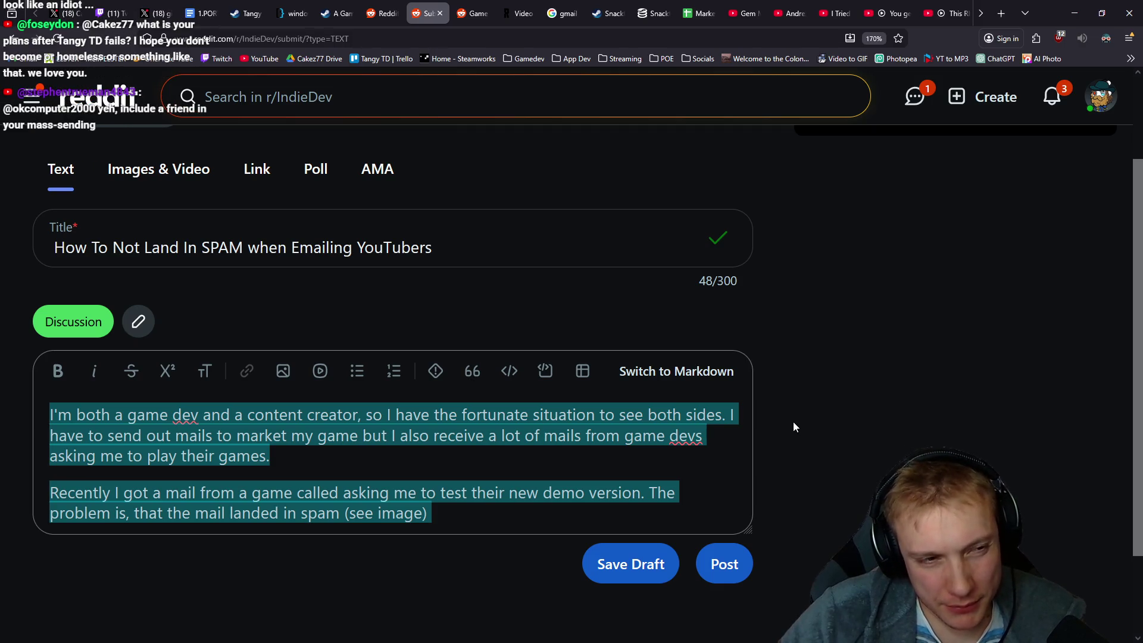
pyautogui.scroll(-2, 793, 422)
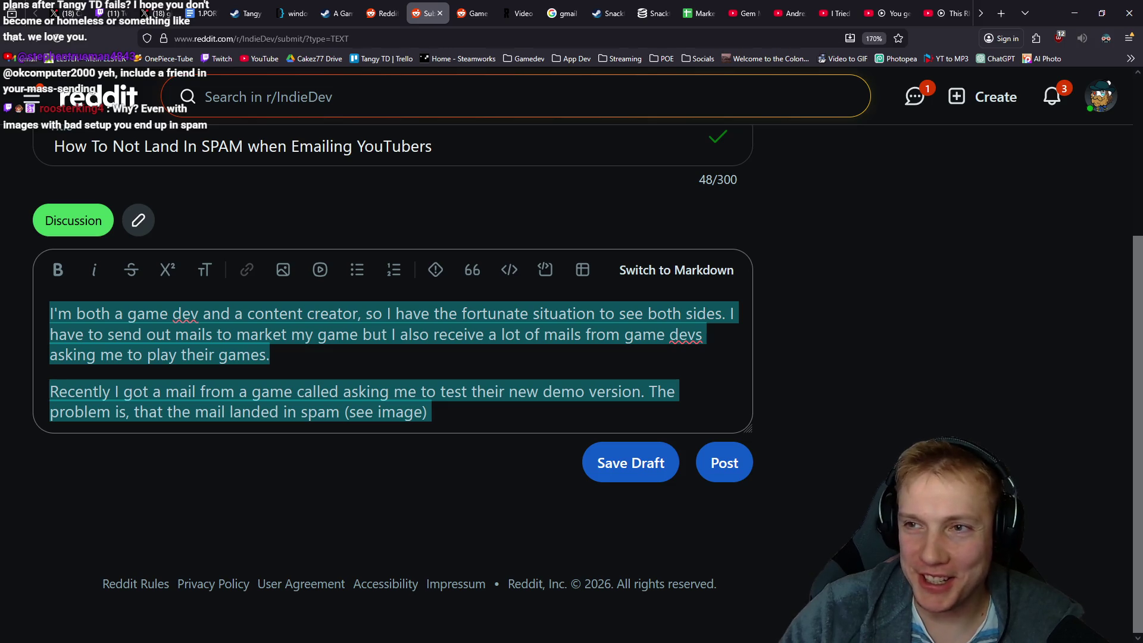
pyautogui.hotkey('alt', 'Tab')
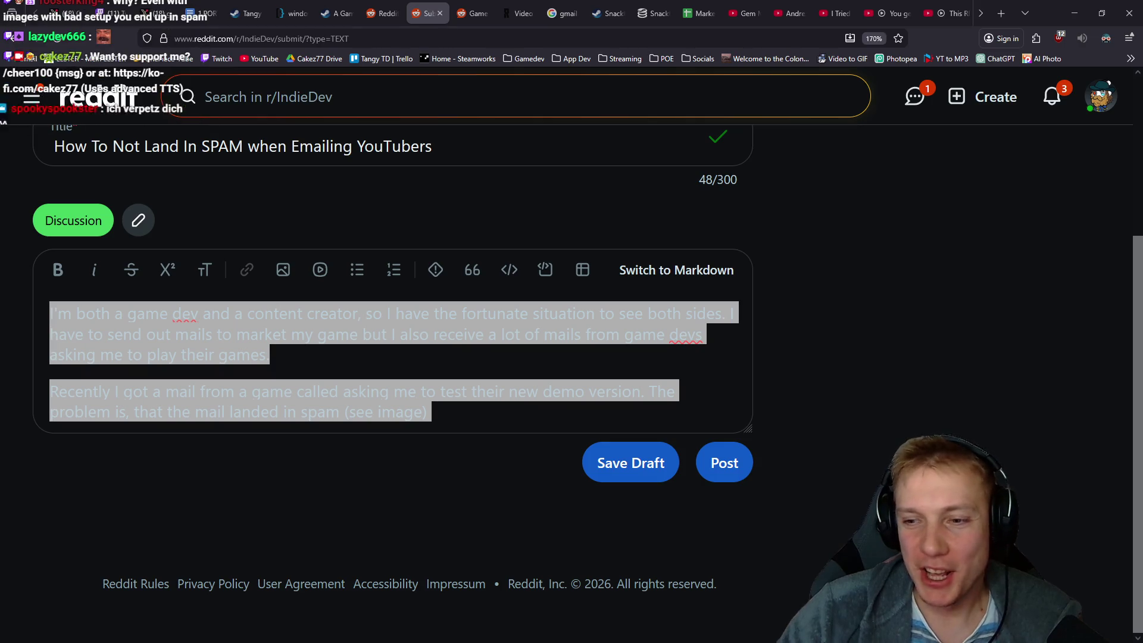
pyautogui.click(695, 354)
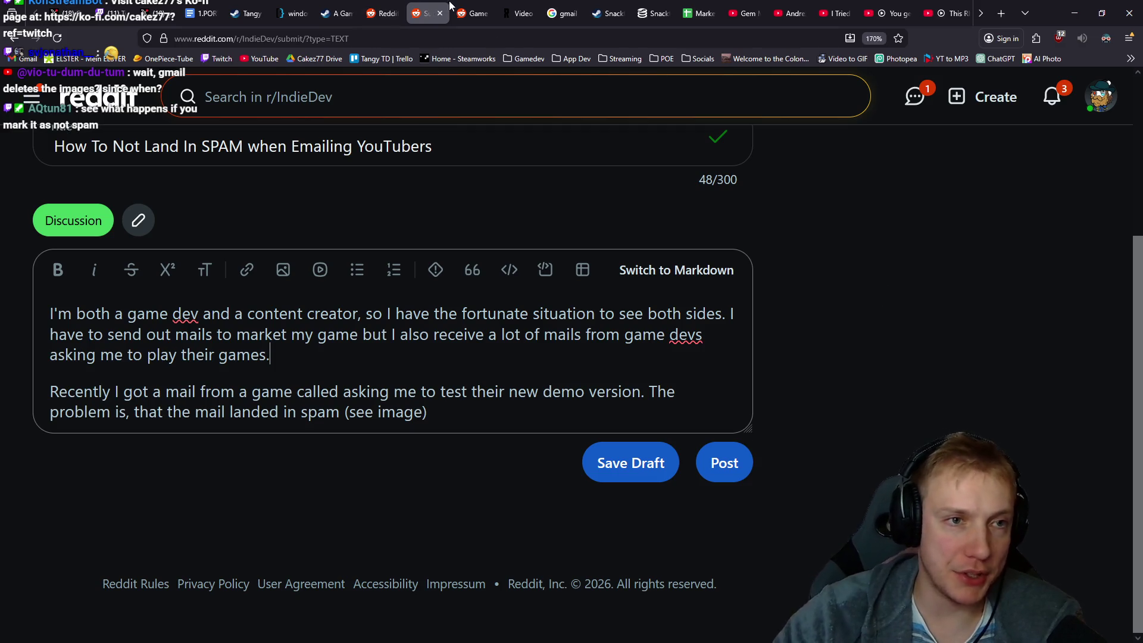
pyautogui.click(386, 13)
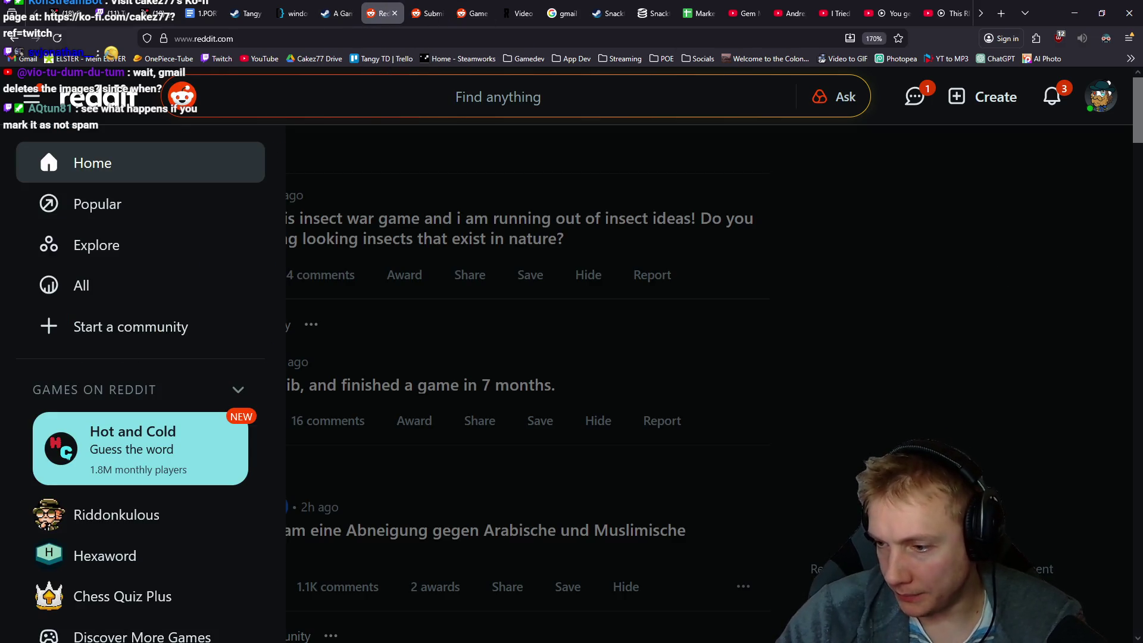
pyautogui.press('super+d')
pyautogui.press('super+d')
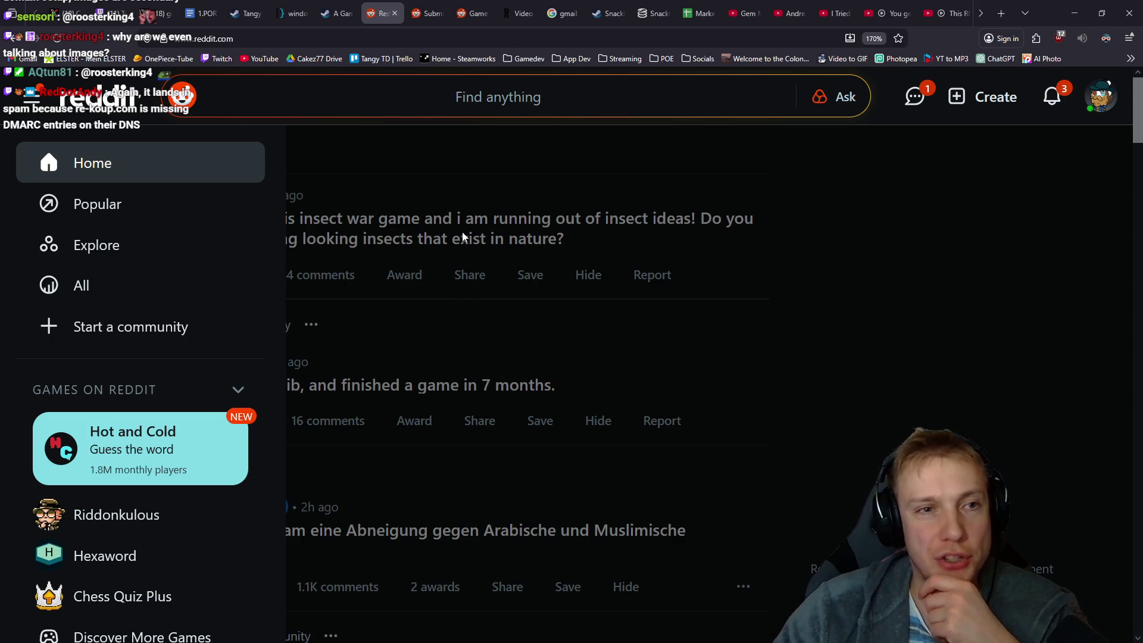
pyautogui.click(424, 13)
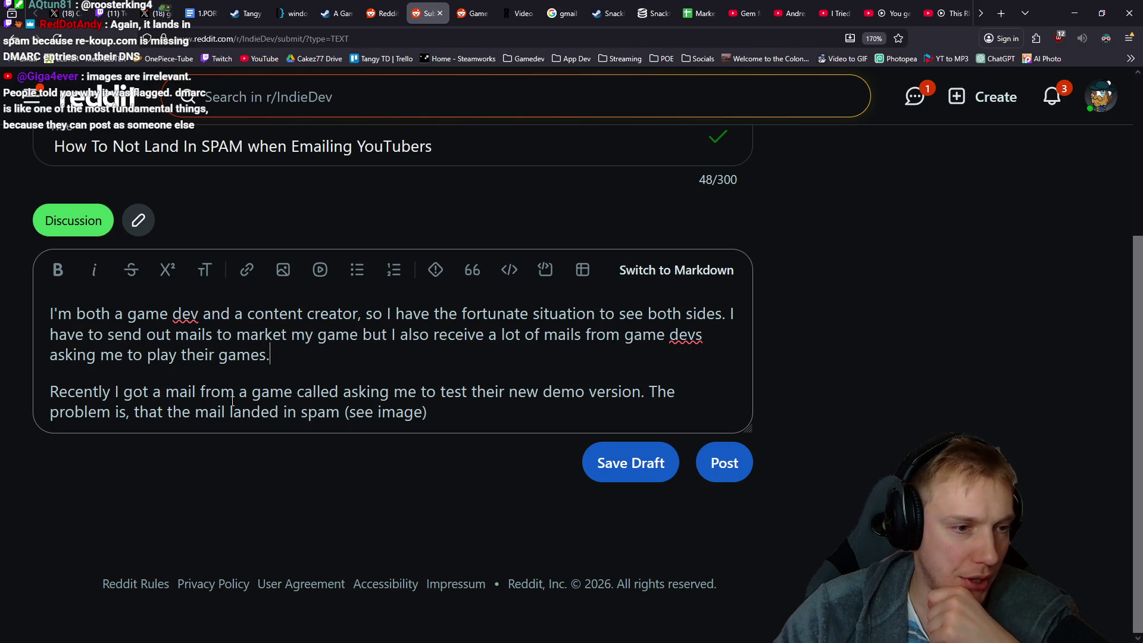
# Replace 'game called' with 'publisher' in the second paragraph
pyautogui.moveTo(352, 391); pyautogui.dragTo(231, 391)
pyautogui.click(272, 402)
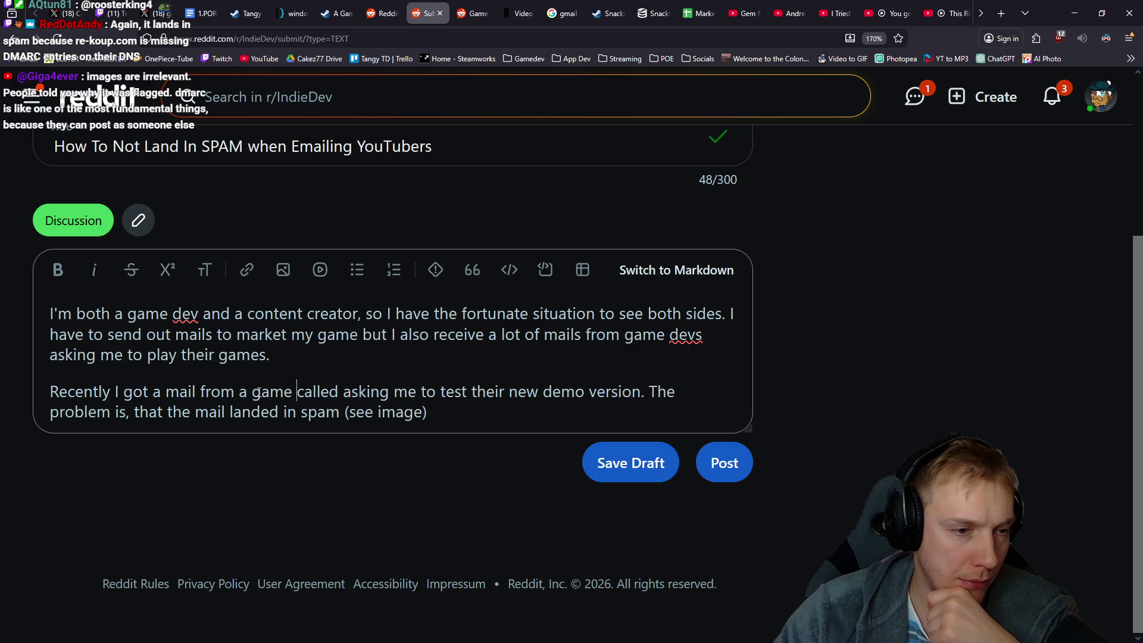
pyautogui.moveTo(252, 391)
pyautogui.mouseDown()
pyautogui.moveTo(371, 391)
pyautogui.moveTo(341, 393)
pyautogui.mouseUp()
pyautogui.press('BackSpace')
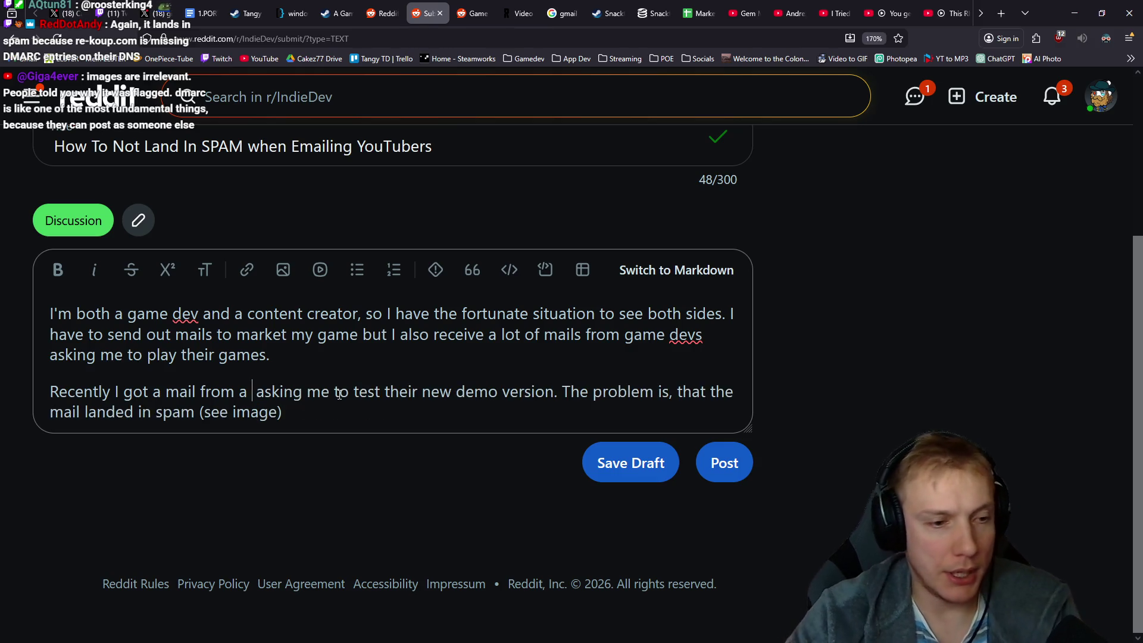
pyautogui.write('publishe')
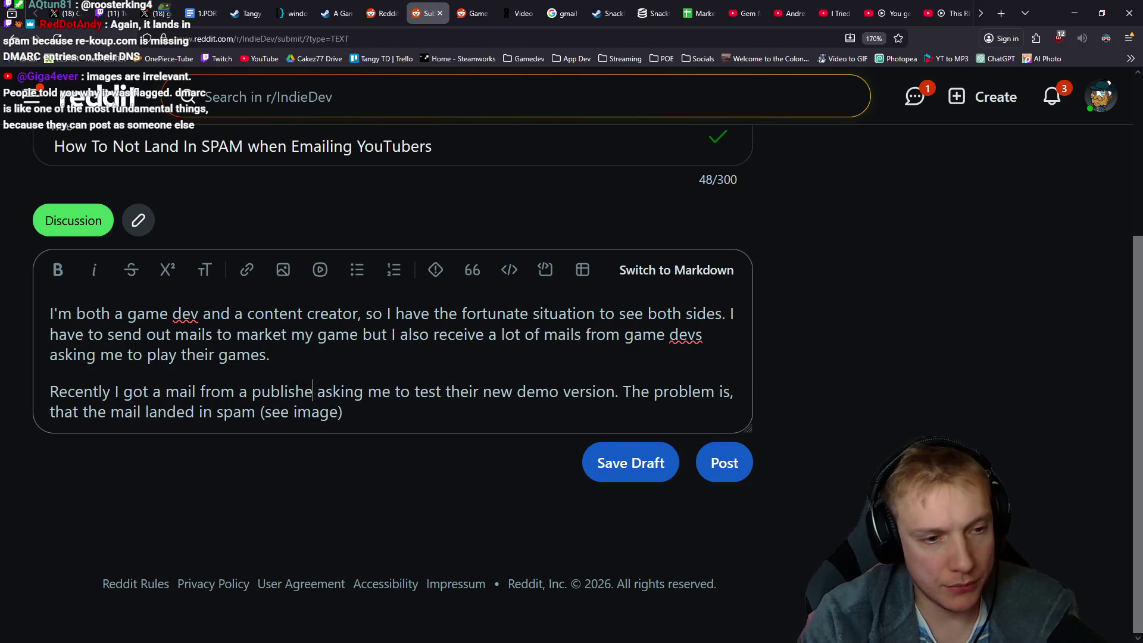
pyautogui.write('r')
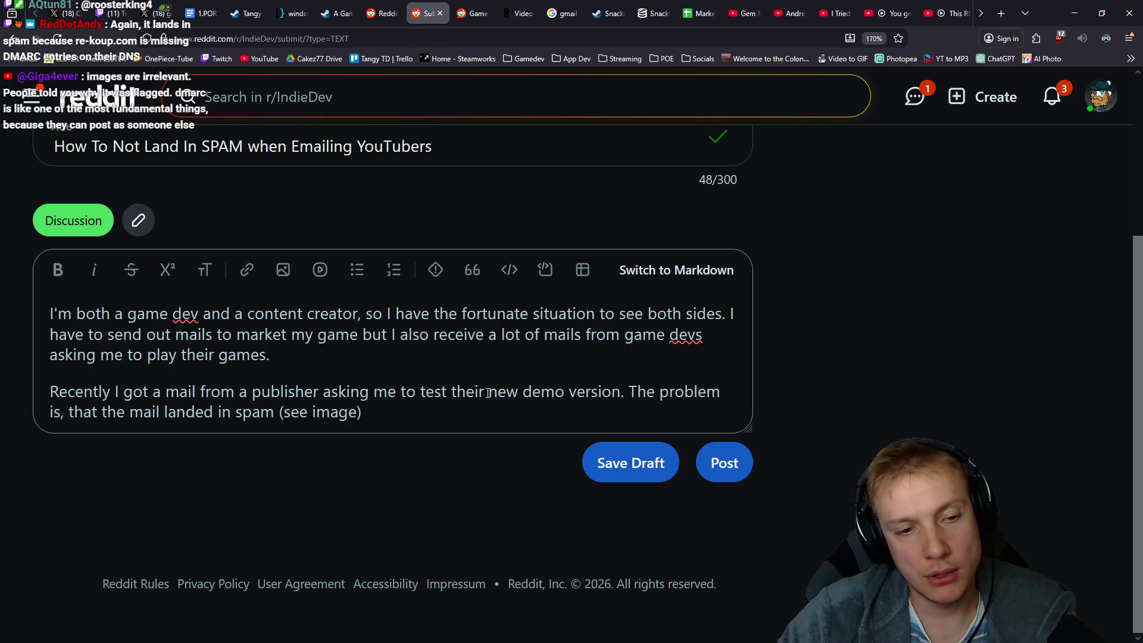
# Change 'their' to 'a' and end the paragraph with 'but it did not contain any images.'
pyautogui.click(488, 393)
pyautogui.press('BackSpace')
pyautogui.press('BackSpace')
pyautogui.press('BackSpace')
pyautogui.write('a')
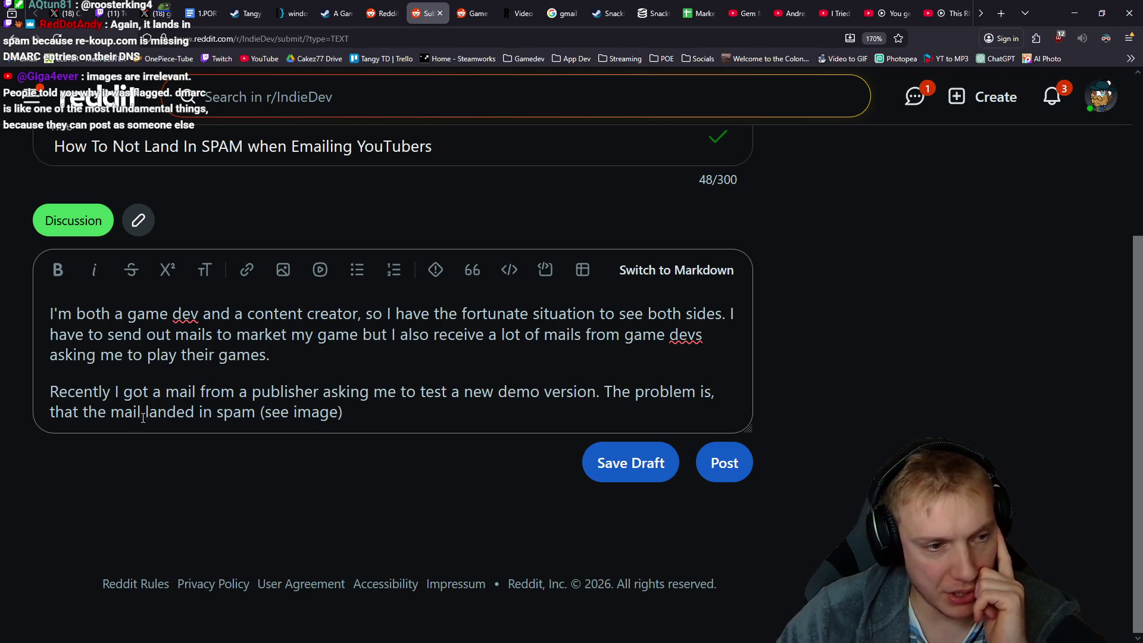
pyautogui.click(352, 411)
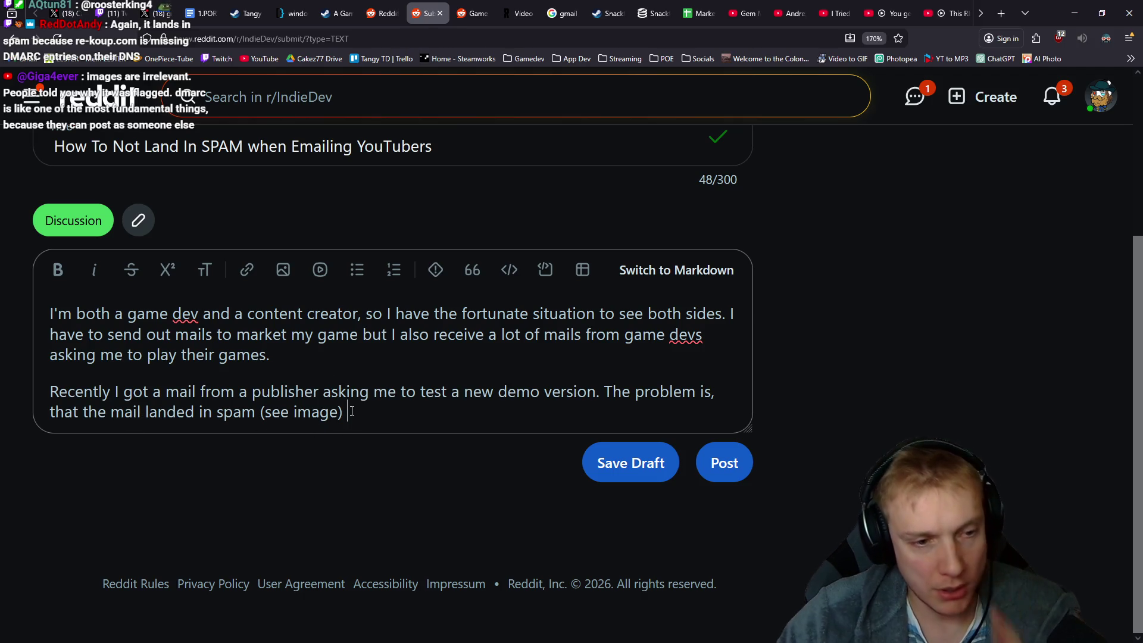
pyautogui.write('but it did not c')
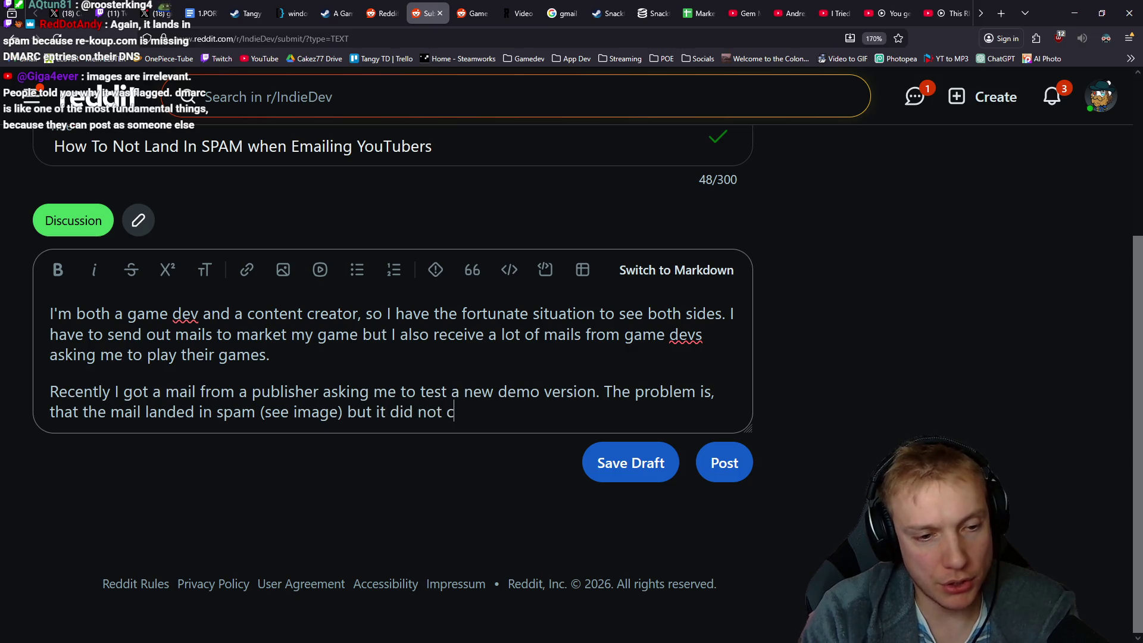
pyautogui.write('ontain any ')
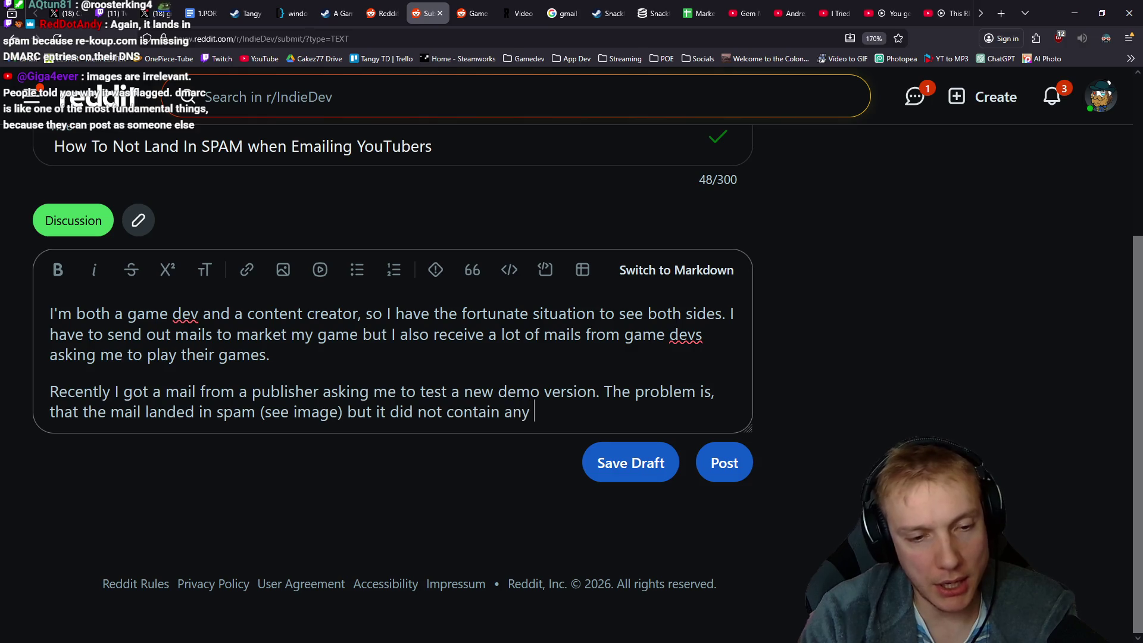
pyautogui.write('images.')
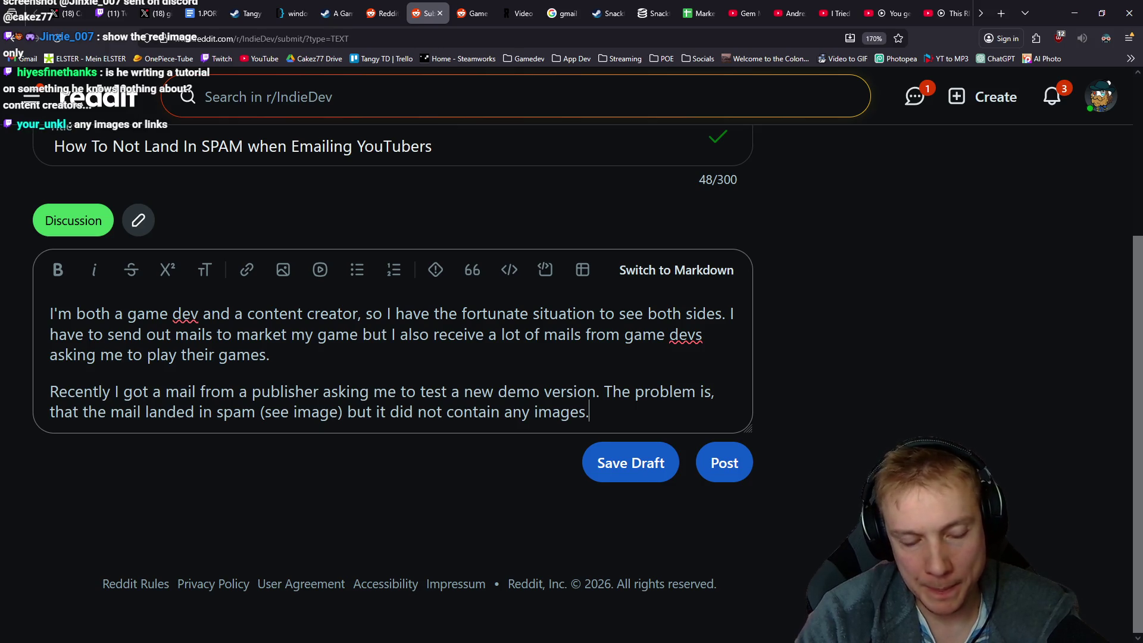
# Add 'Here are some reasons for why this happened:' to the paragraph and start a new line
pyautogui.write('Tur')
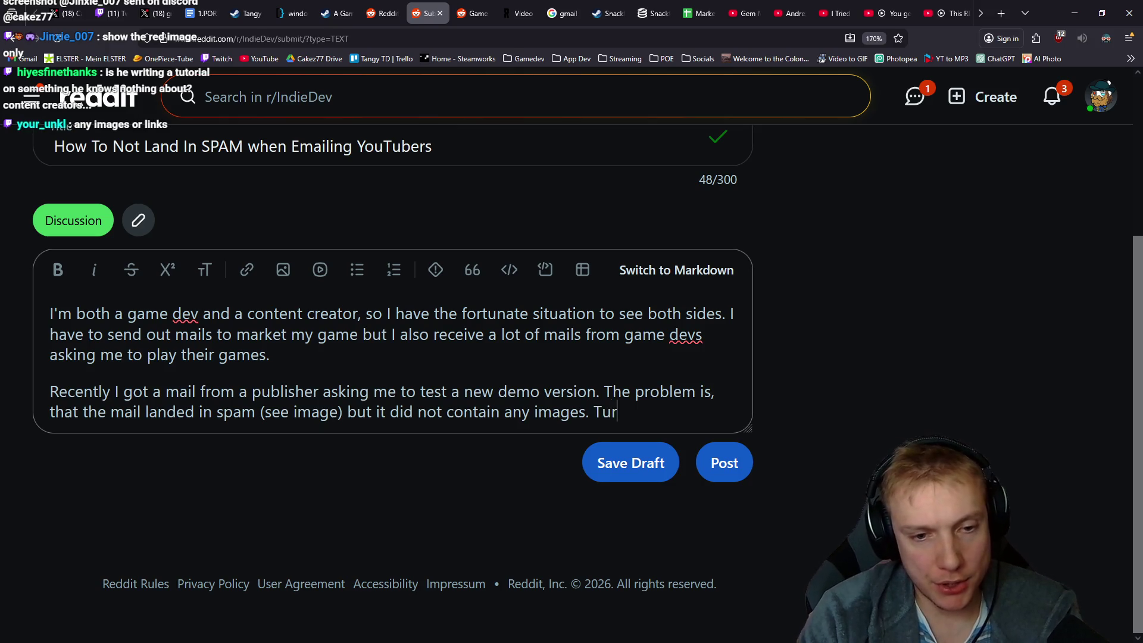
pyautogui.press('BackSpace')
pyautogui.press('BackSpace')
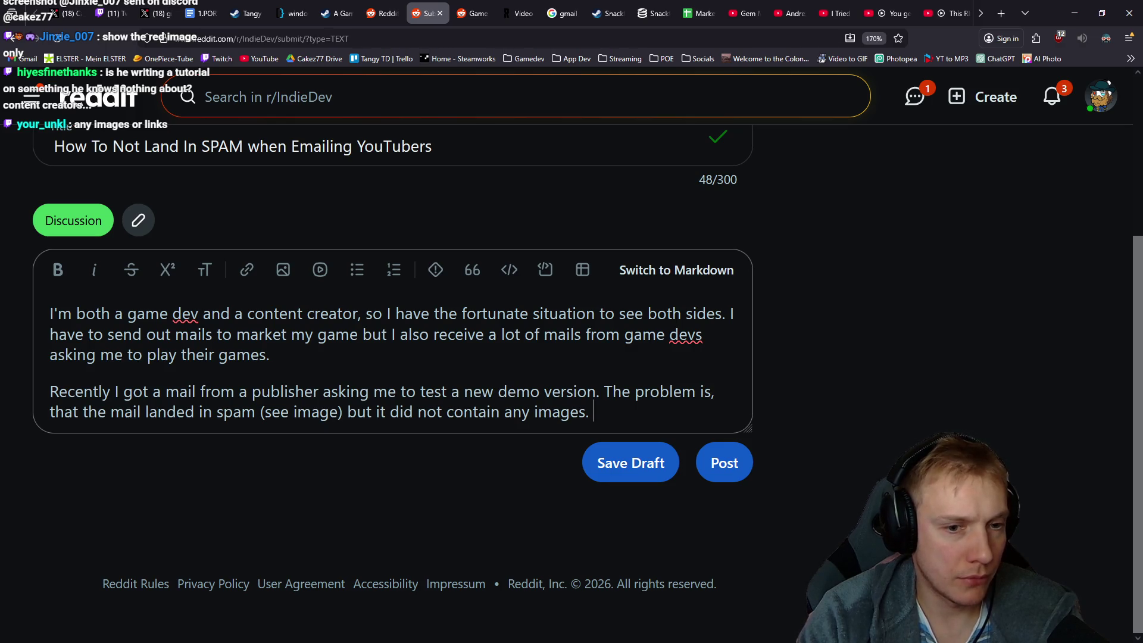
pyautogui.write('I')
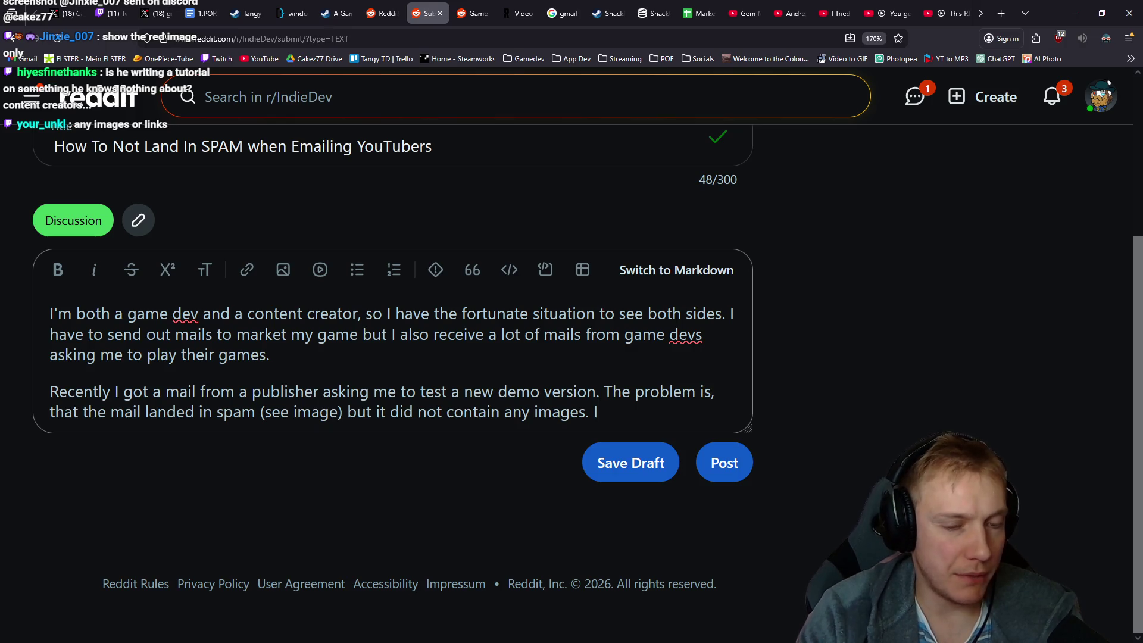
pyautogui.write('Some')
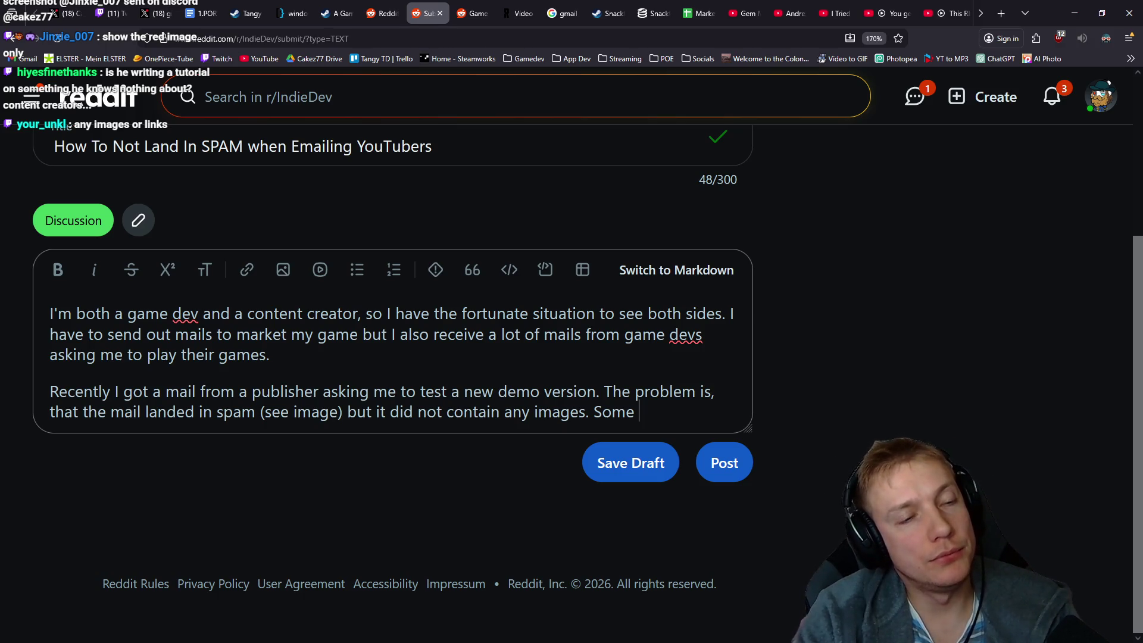
pyautogui.press('BackSpace')
pyautogui.press('BackSpace')
pyautogui.press('BackSpace')
pyautogui.write('Some re')
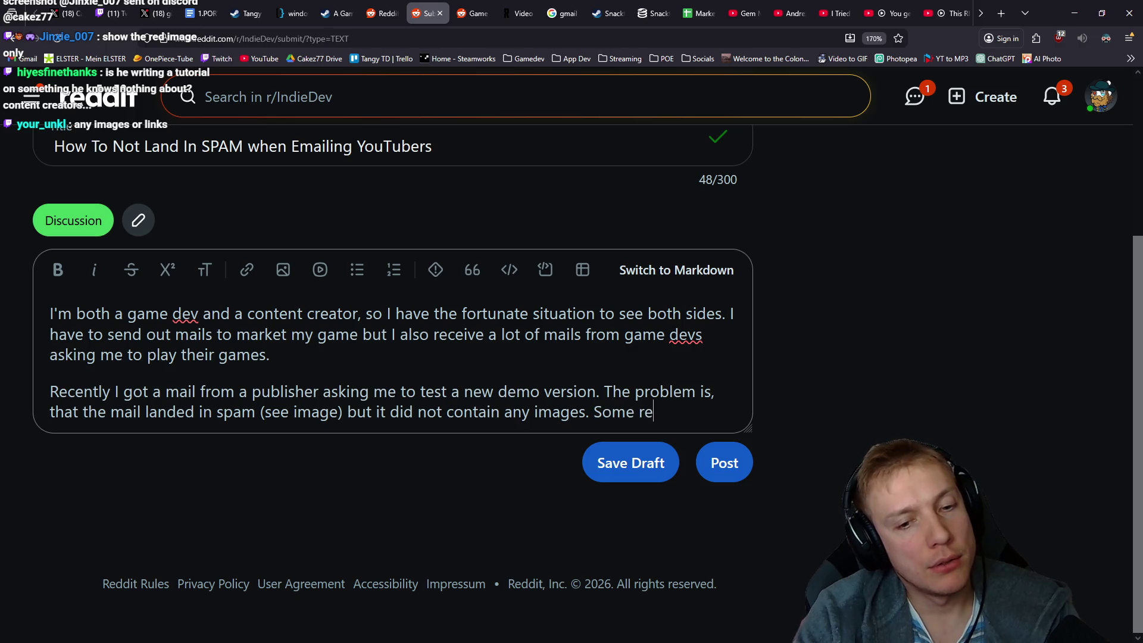
pyautogui.write('asons for why this co')
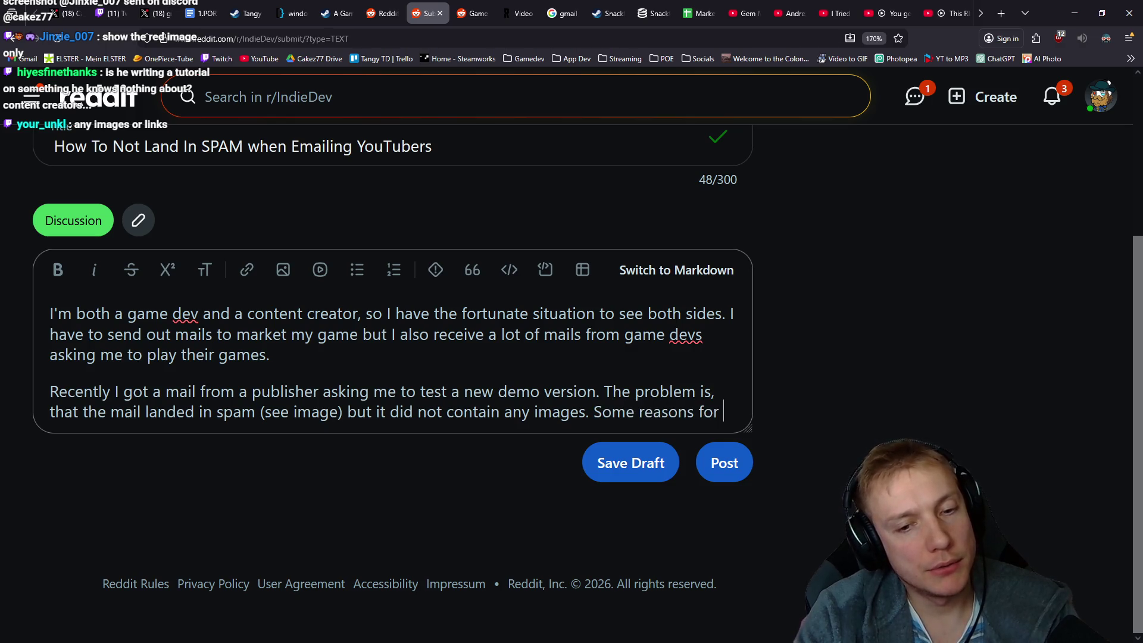
pyautogui.write('uld happen')
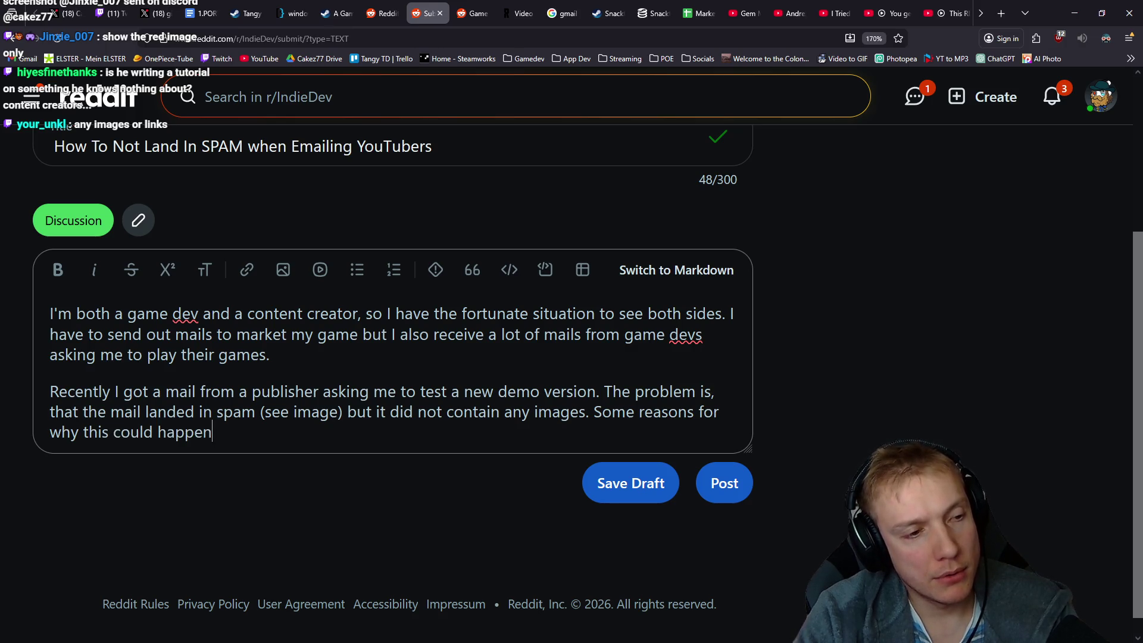
pyautogui.press('BackSpace')
pyautogui.press('BackSpace')
pyautogui.press('BackSpace')
pyautogui.write('H')
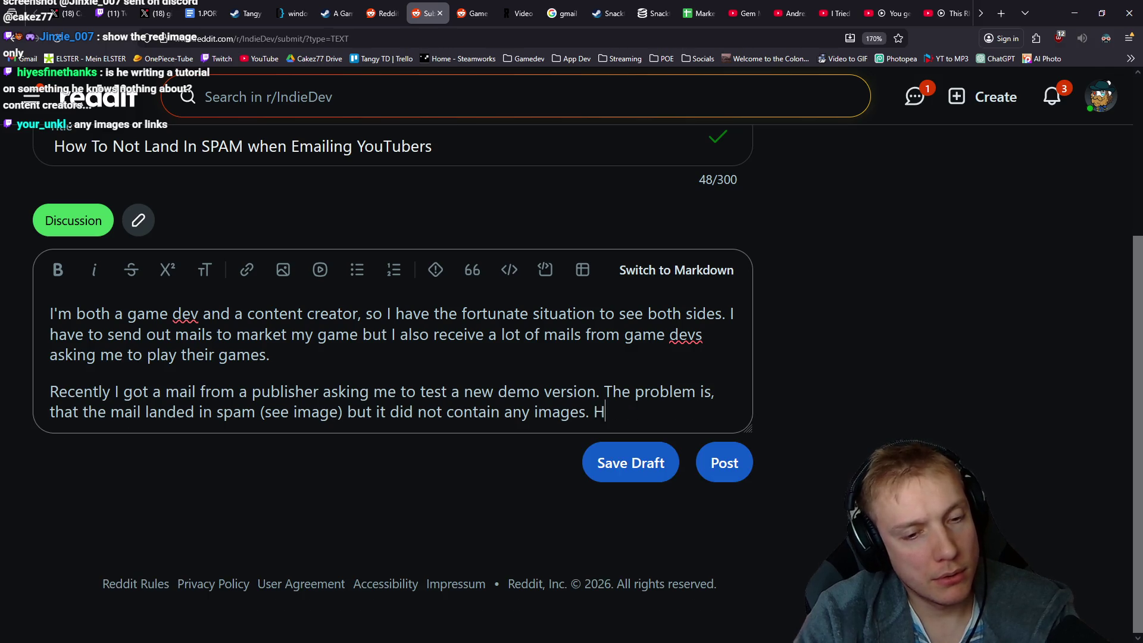
pyautogui.write('ere are some reasons wh')
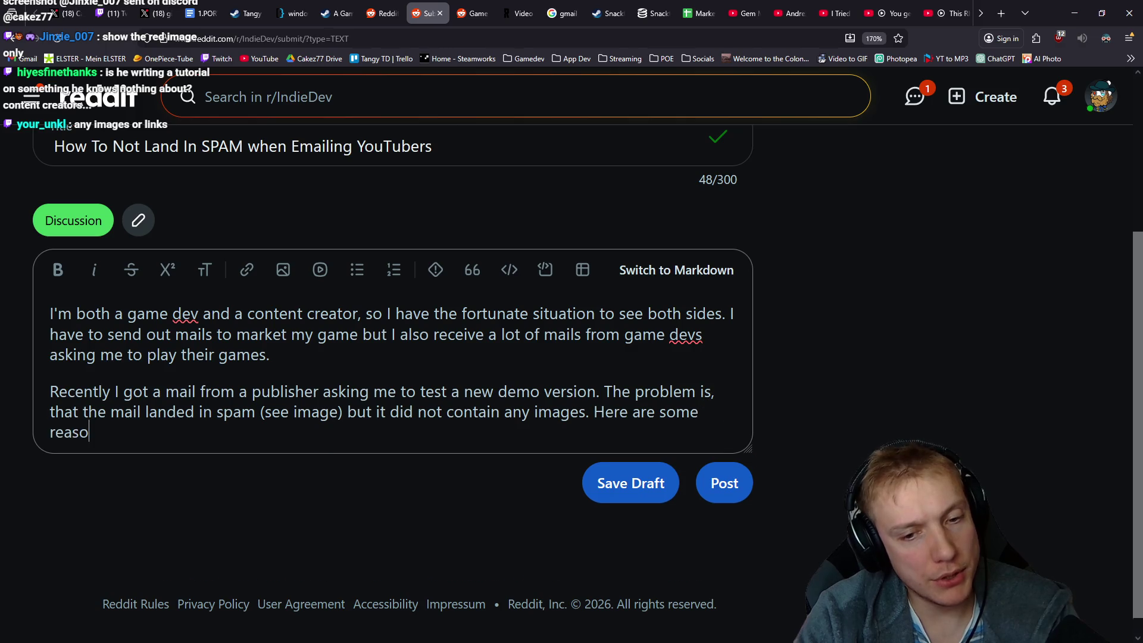
pyautogui.press('BackSpace')
pyautogui.press('BackSpace')
pyautogui.write('for why ')
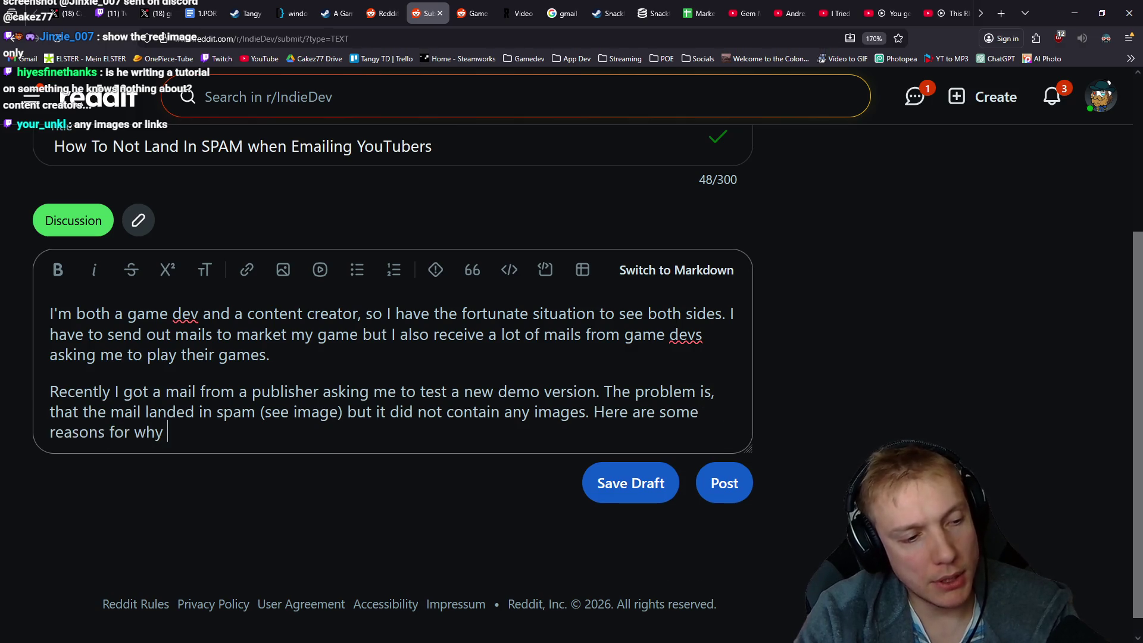
pyautogui.write('this happened')
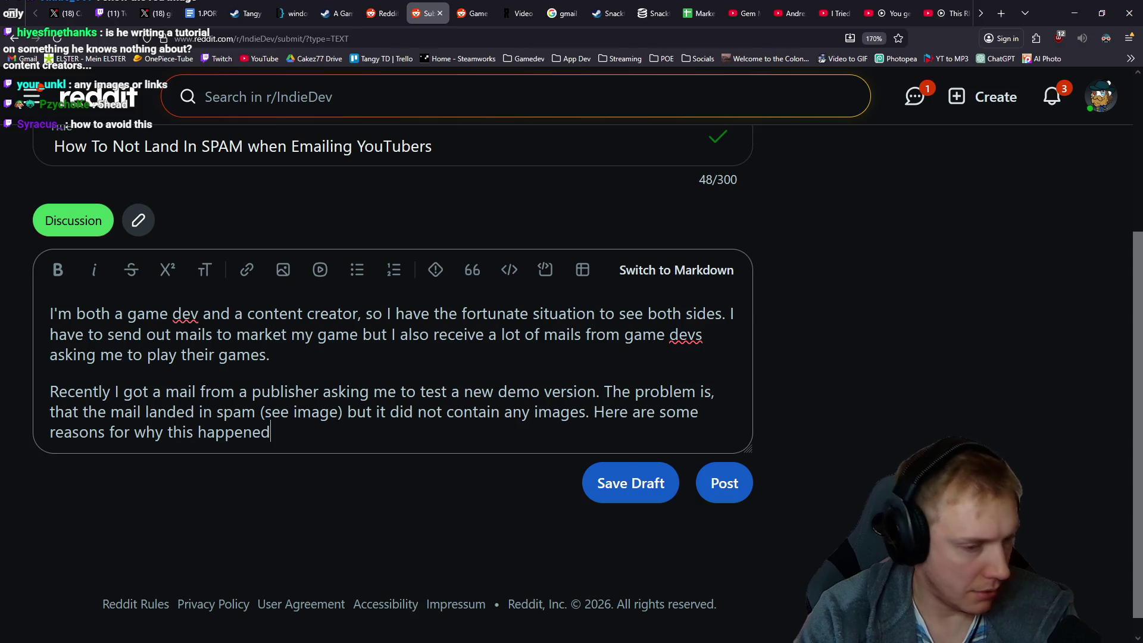
pyautogui.write(':')
pyautogui.press('Return')
pyautogui.hotkey('ctrl', 'b')
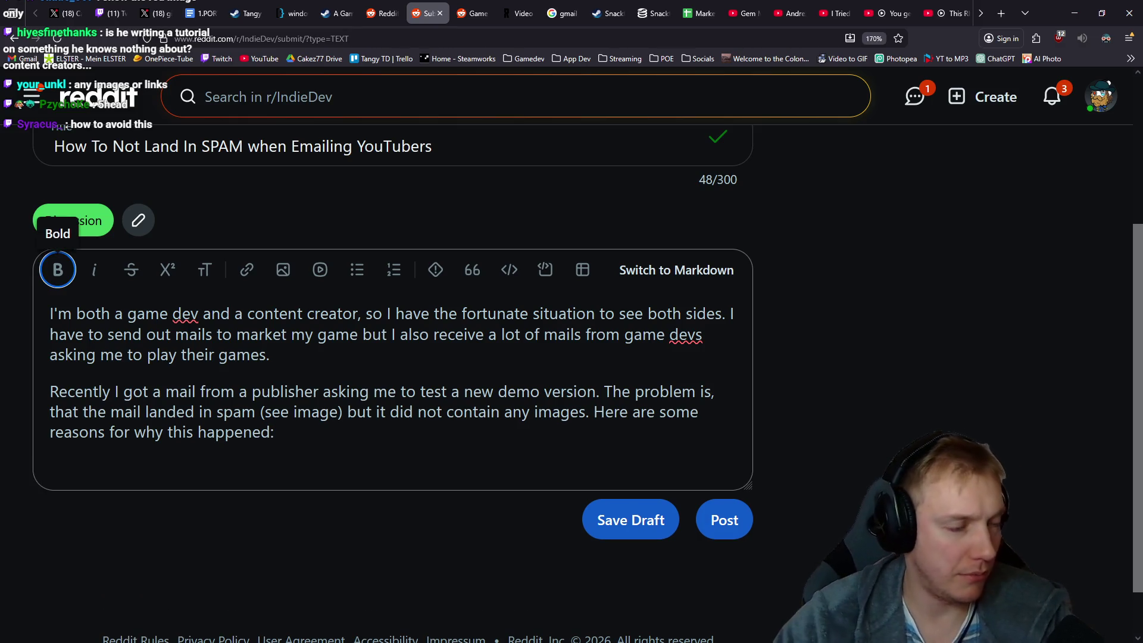
pyautogui.hotkey('ctrl', 'b')
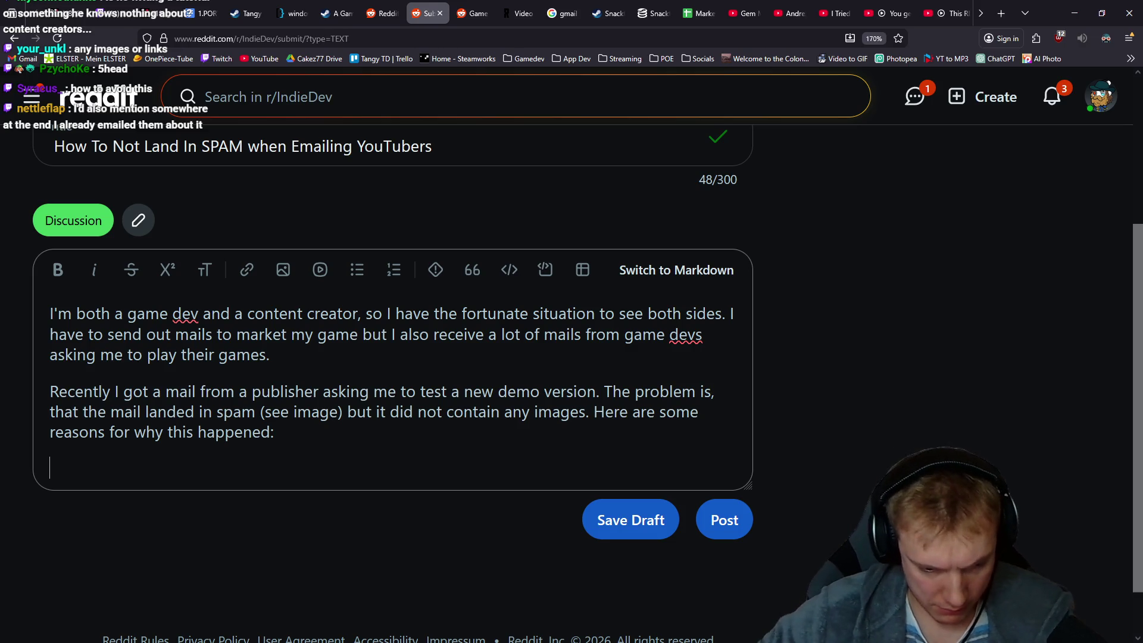
pyautogui.hotkey('ctrl', '+')
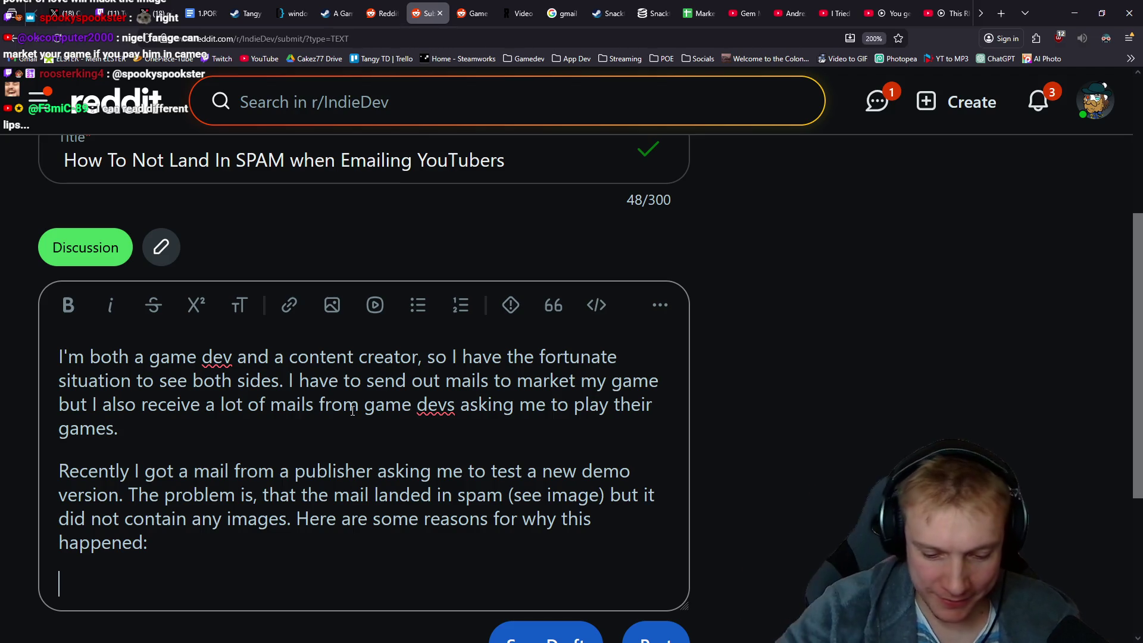
pyautogui.hotkey('ctrl', '+')
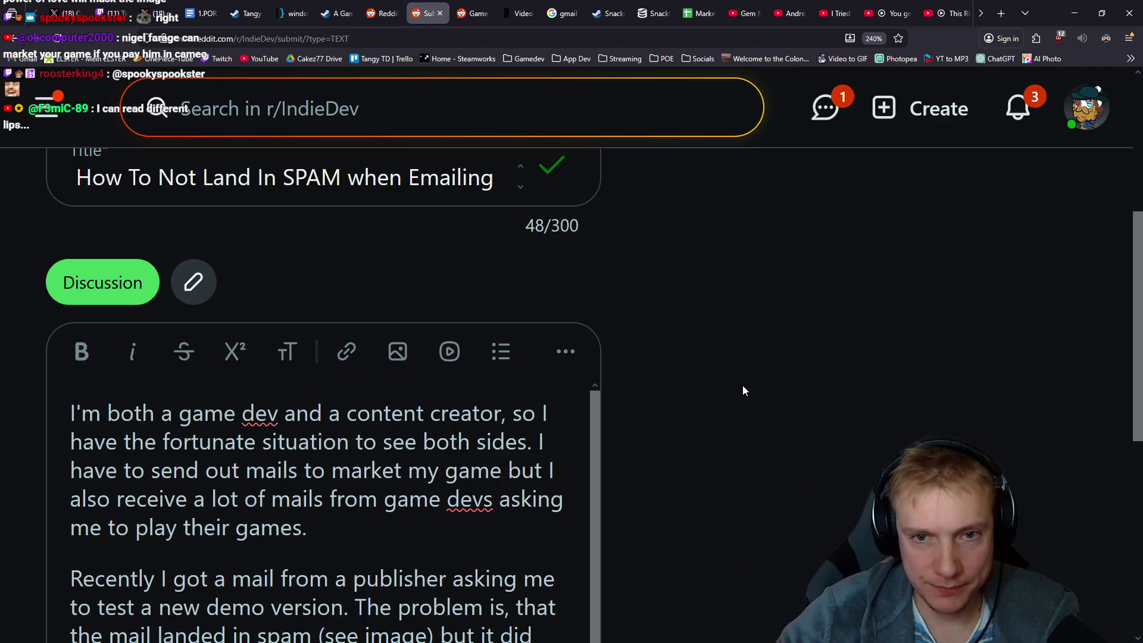
pyautogui.hotkey('ctrl', '+')
pyautogui.hotkey('ctrl', '-')
pyautogui.hotkey('ctrl', '-')
pyautogui.hotkey('ctrl', '-')
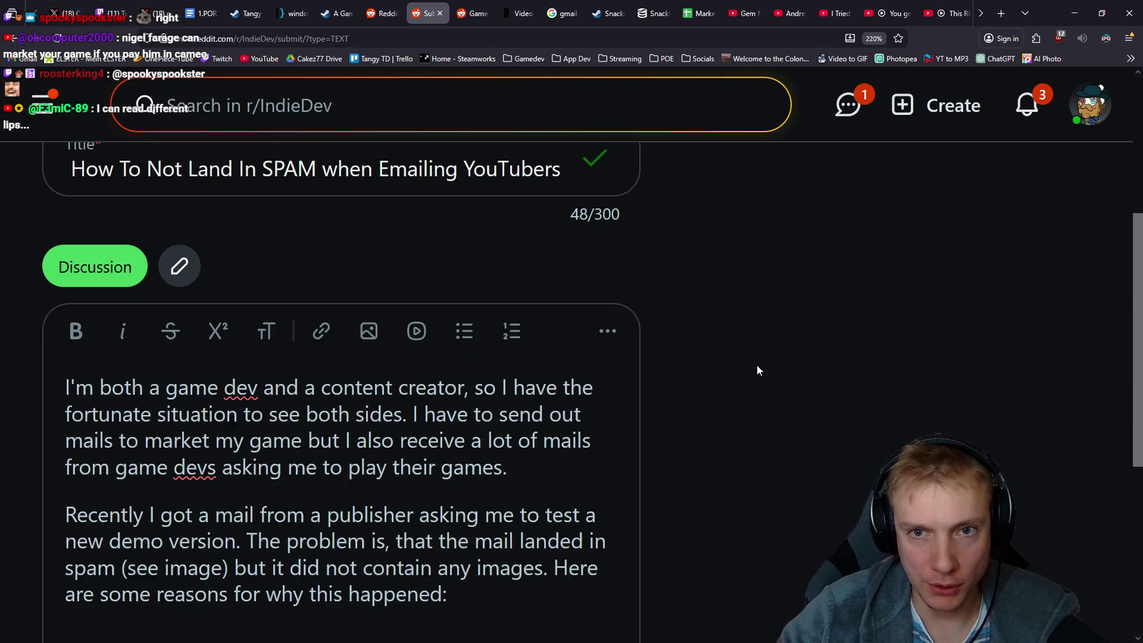
pyautogui.hotkey('ctrl', '-')
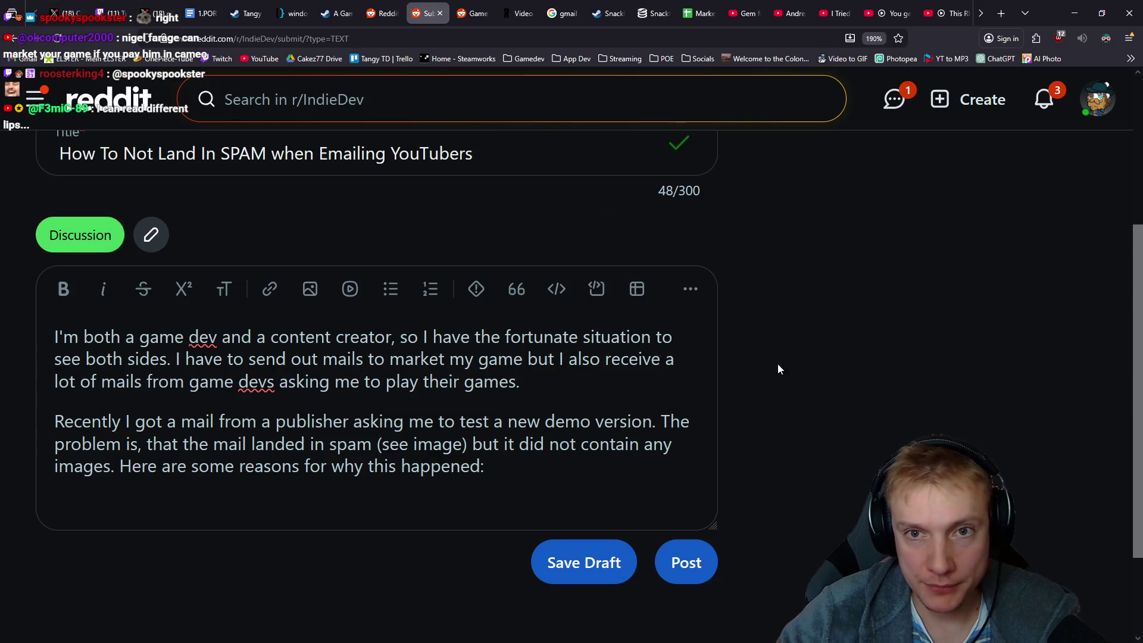
pyautogui.hotkey('ctrl', '+')
pyautogui.click(110, 586)
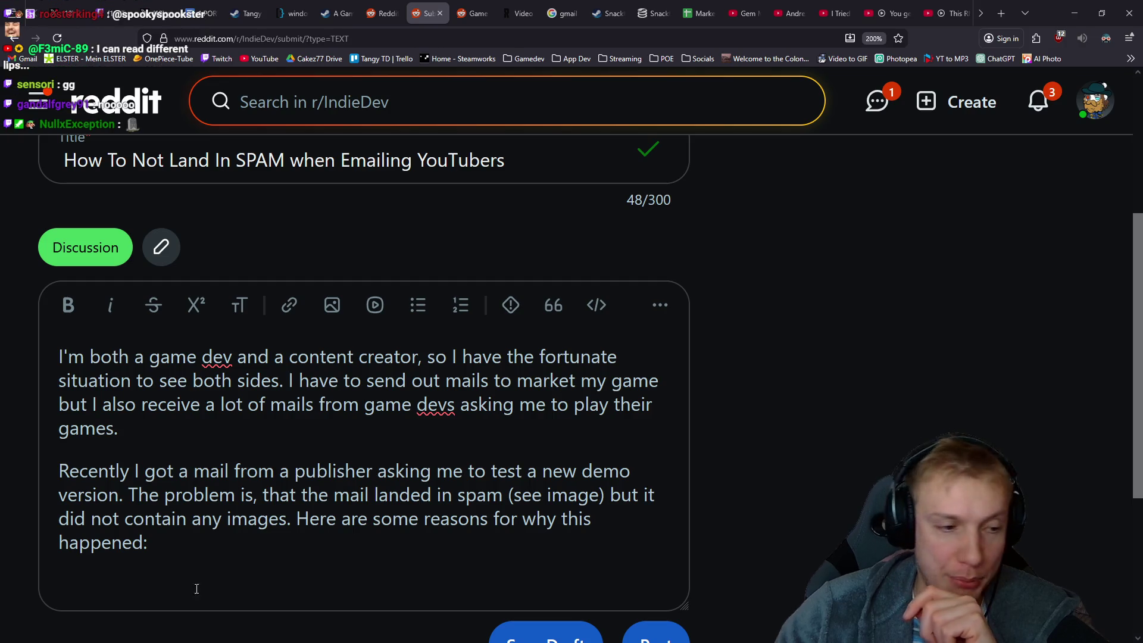
pyautogui.click(82, 587)
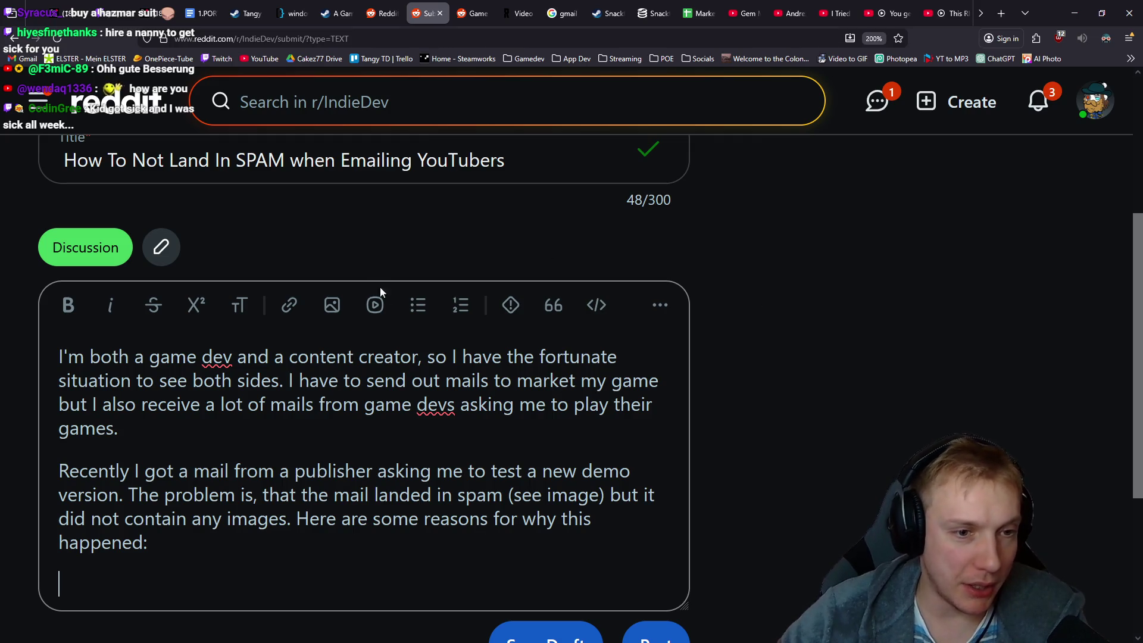
pyautogui.click(418, 305)
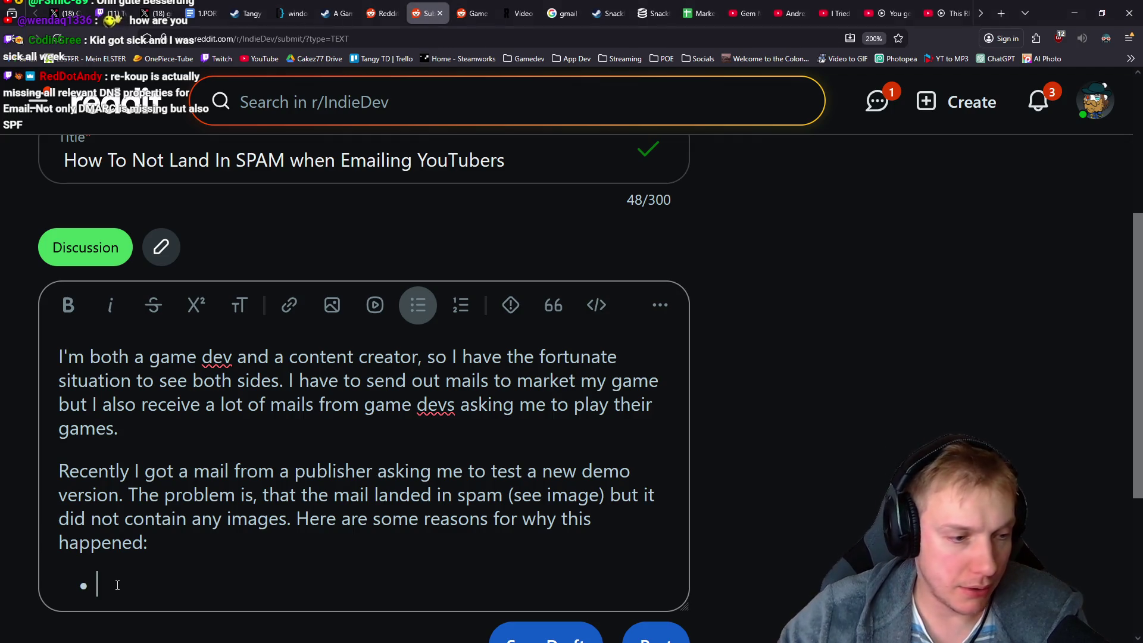
# Enter the first bullet 'No DMARC Record found for (dmarc, spf & mx)' and zoom the page to 240%
pyautogui.write('No DMARC')
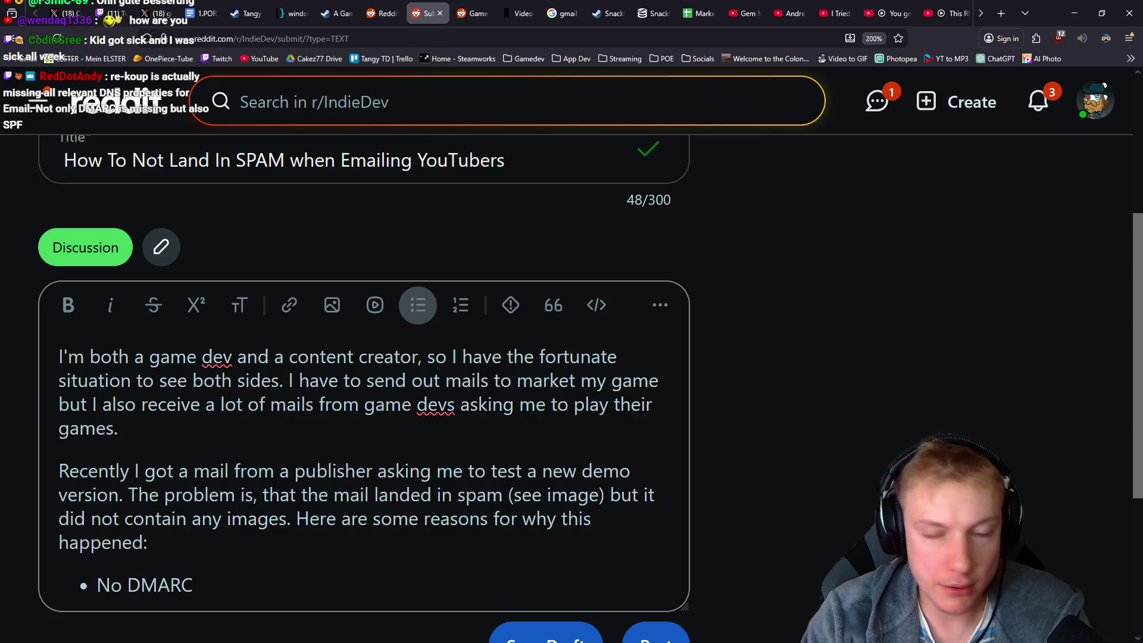
pyautogui.write(' Record fou')
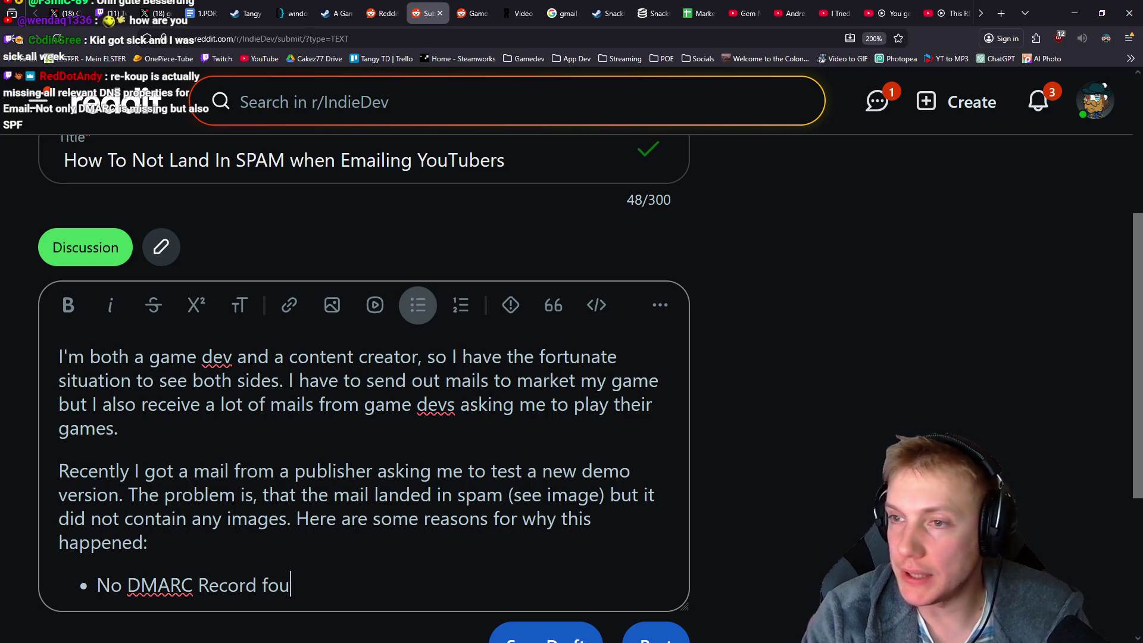
pyautogui.write('nd')
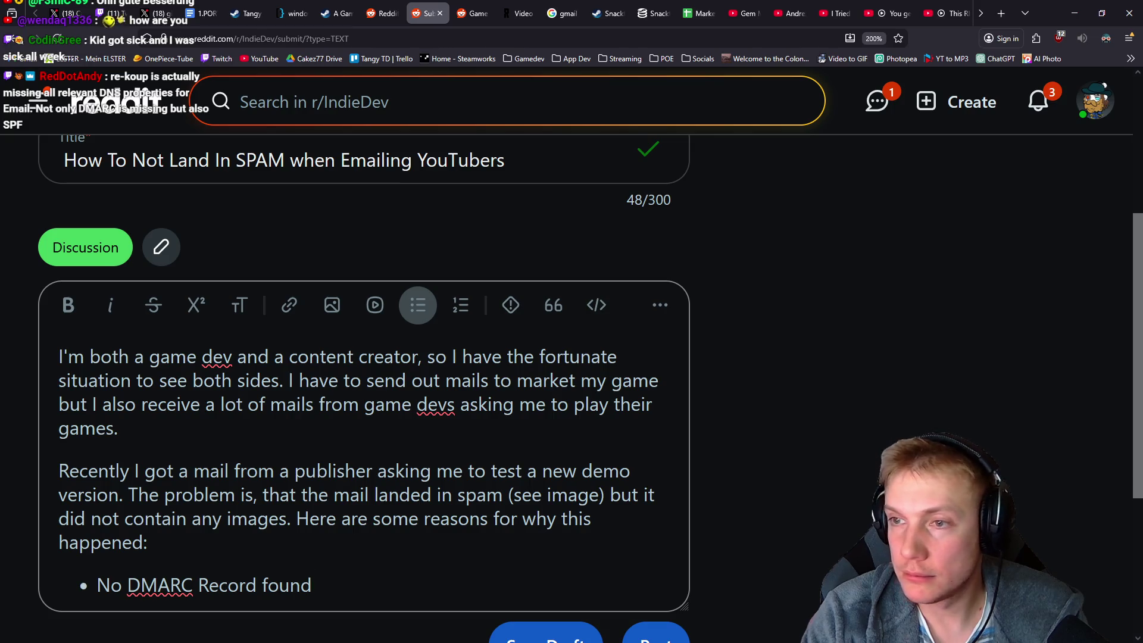
pyautogui.write(' for (d')
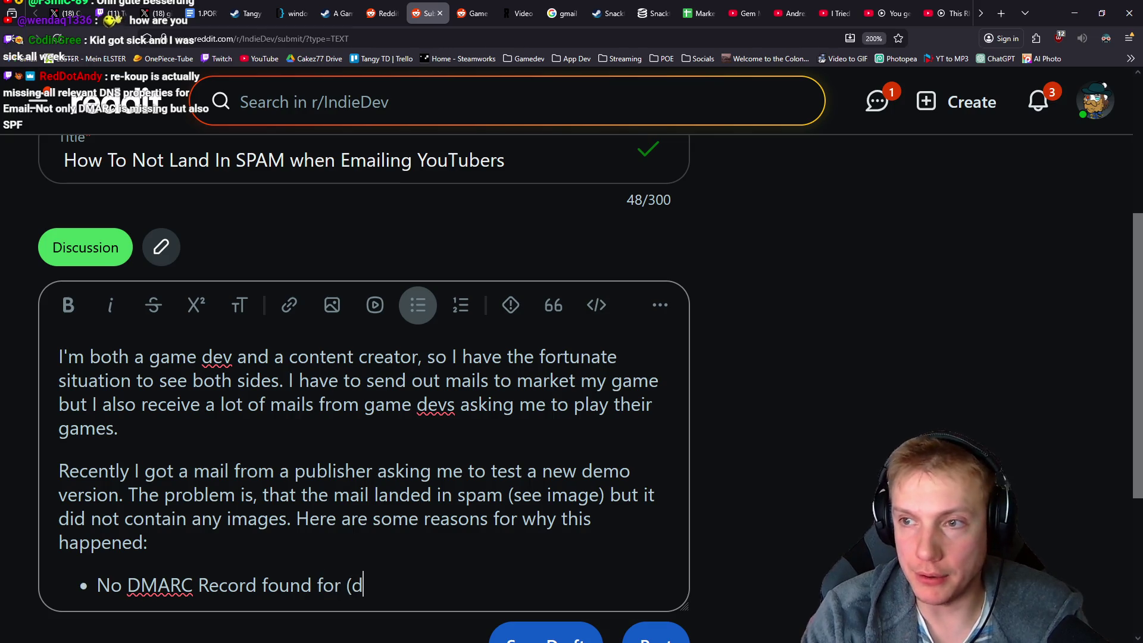
pyautogui.write('marc, spf')
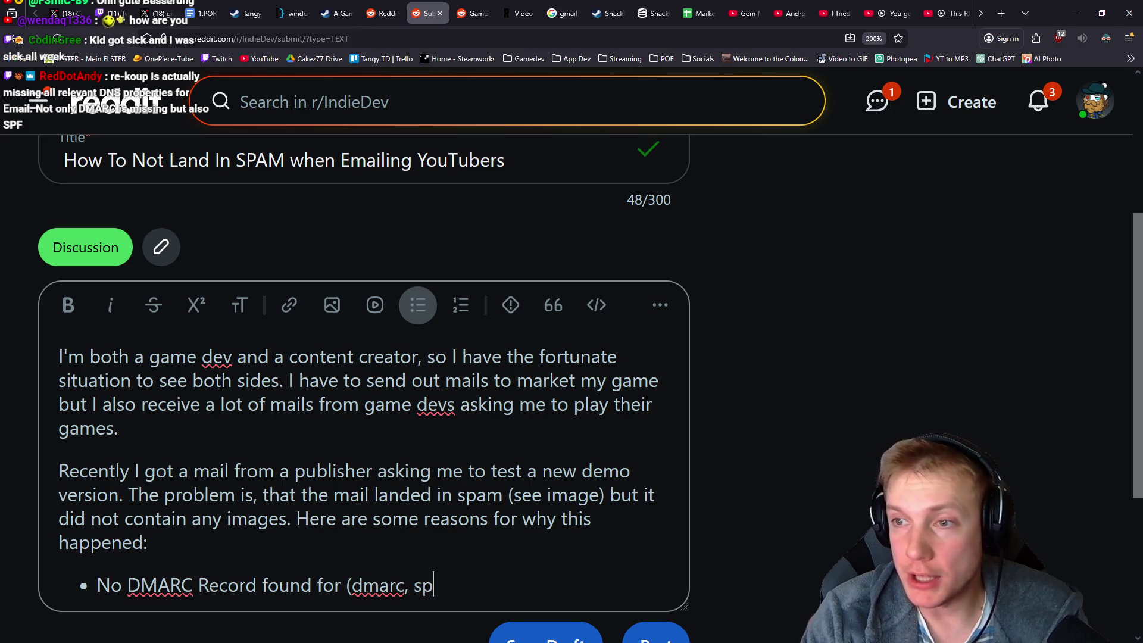
pyautogui.write(' & ')
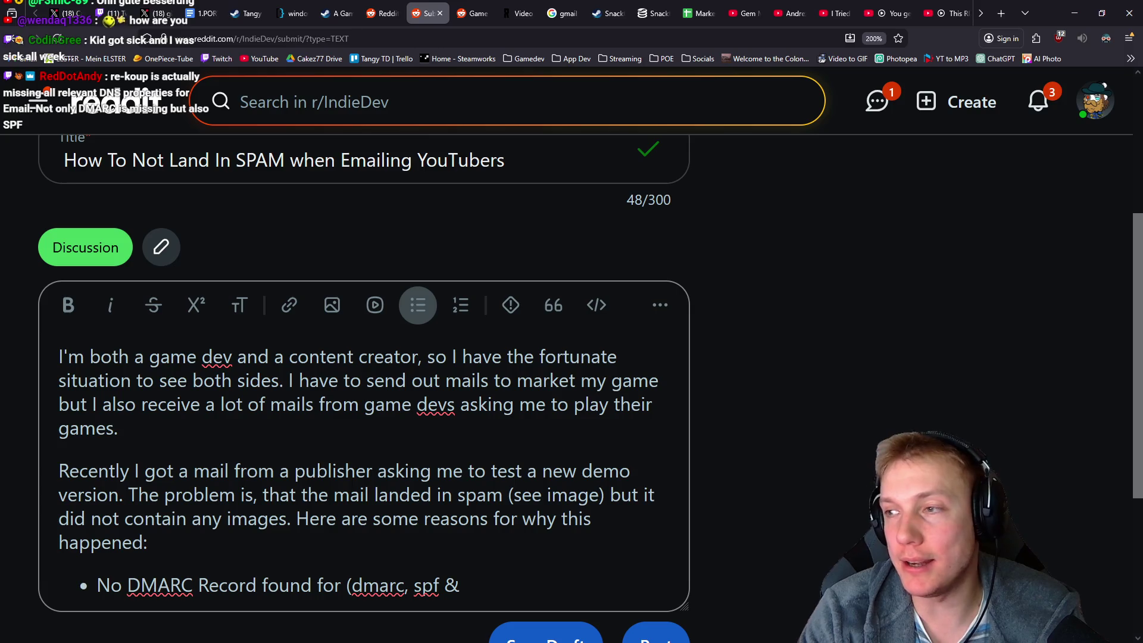
pyautogui.write('mx)')
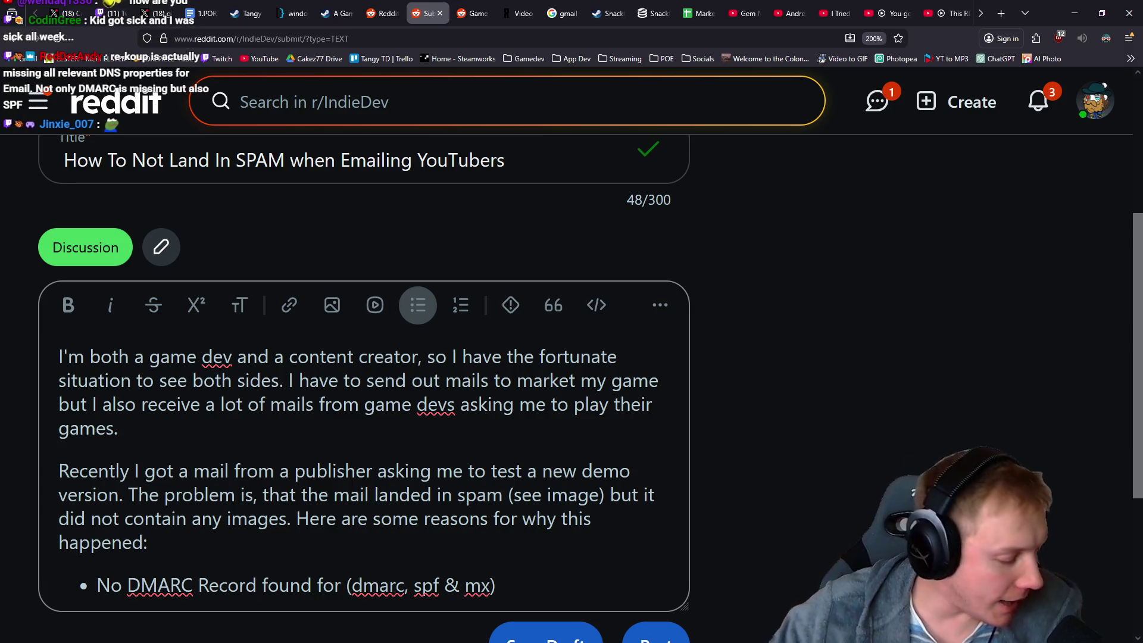
pyautogui.hotkey('ctrl', '+')
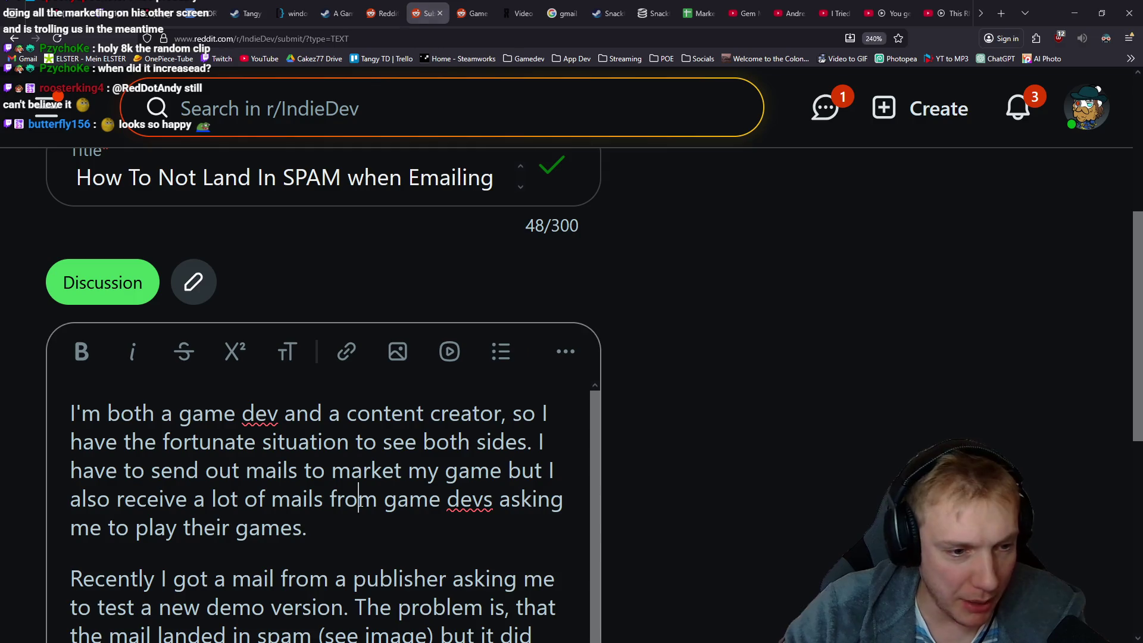
# Reset the page zoom to 200% and start a second bullet after the DMARC reason
pyautogui.hotkey('ctrl', '-')
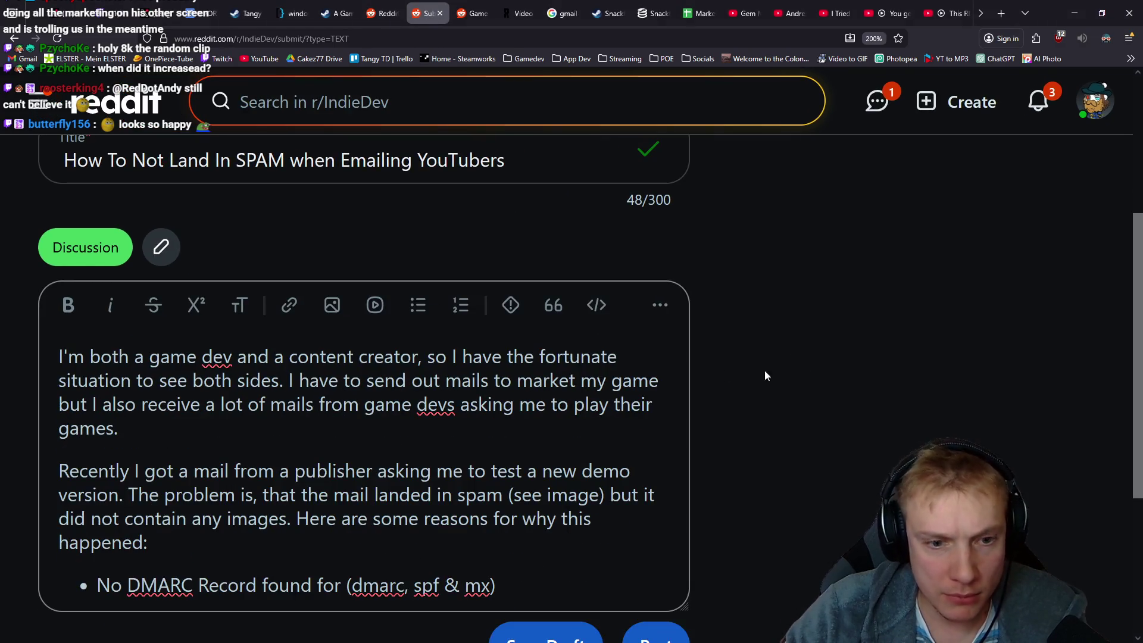
pyautogui.scroll(-4, 785, 373)
pyautogui.click(557, 344)
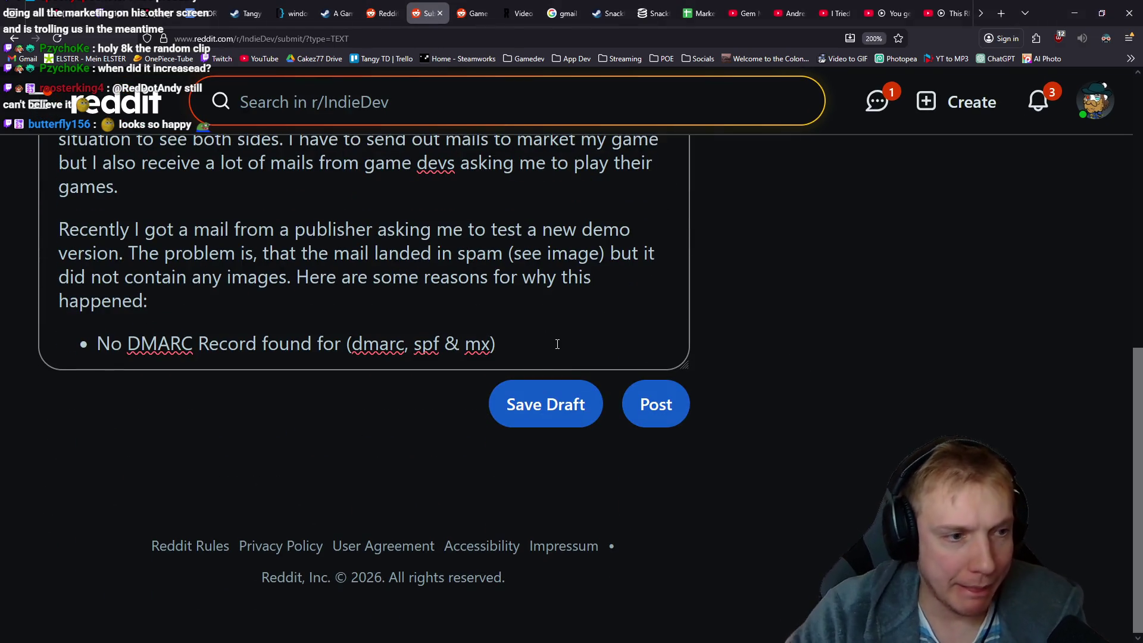
pyautogui.press('Return')
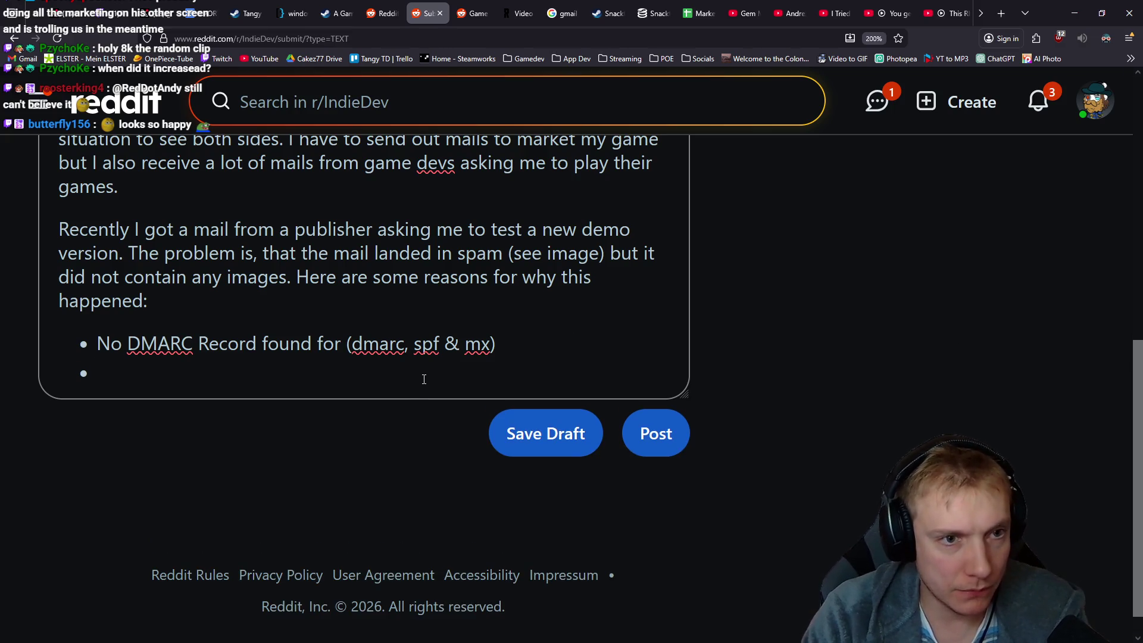
# Type the second bullet 'Their service might have been reported for spam(many mails send?)'
pyautogui.write('po')
pyautogui.press('BackSpace')
pyautogui.press('BackSpace')
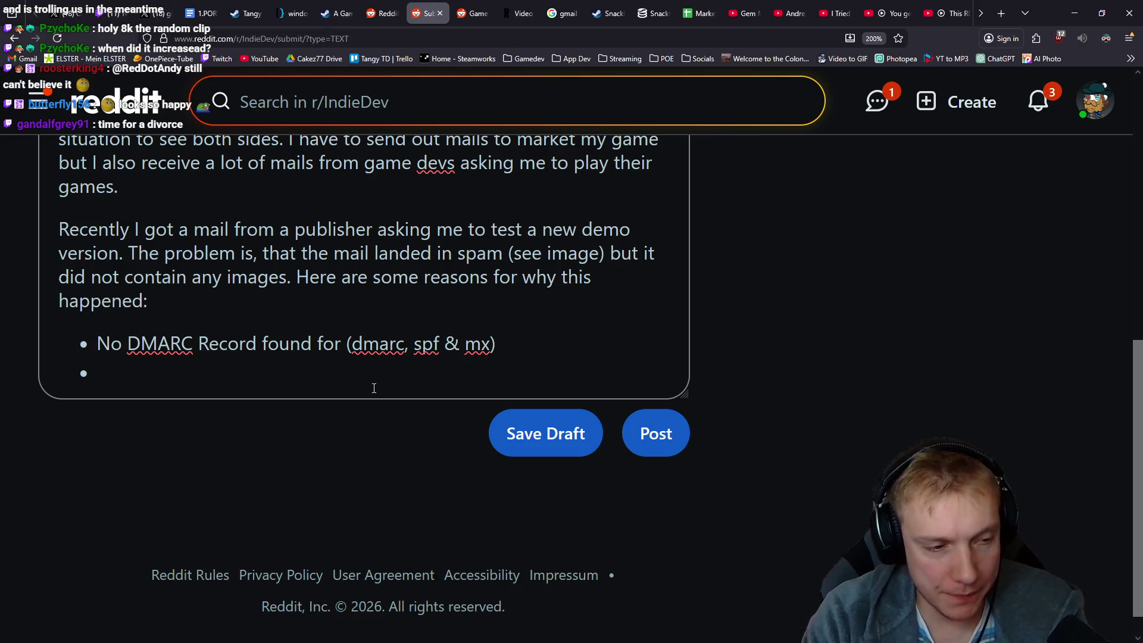
pyautogui.write('Their service migh')
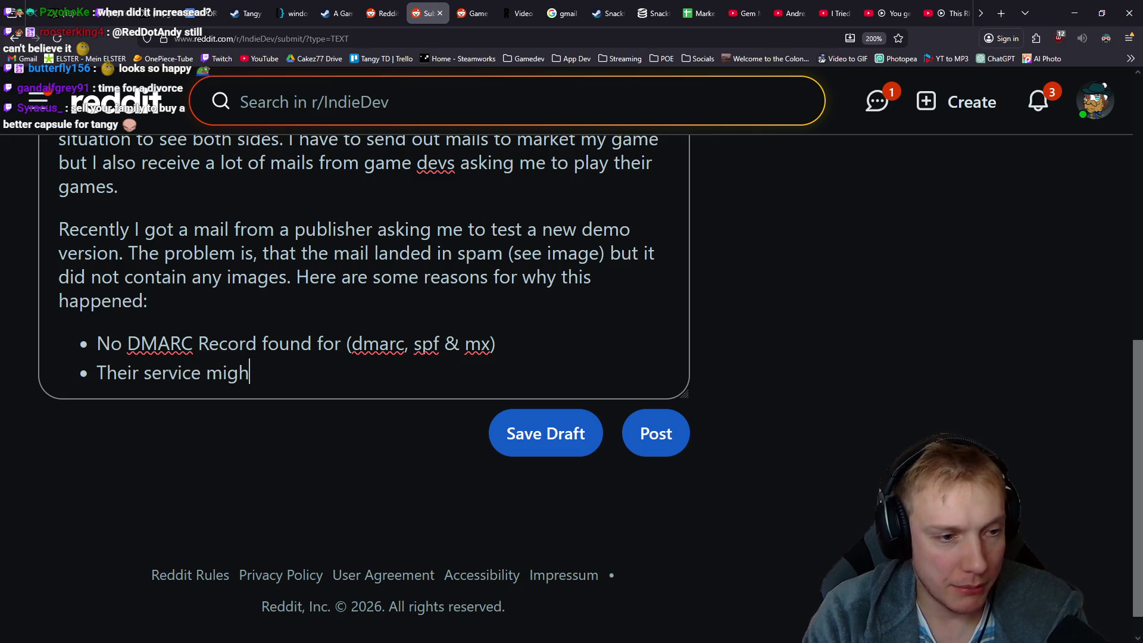
pyautogui.write('t have been ')
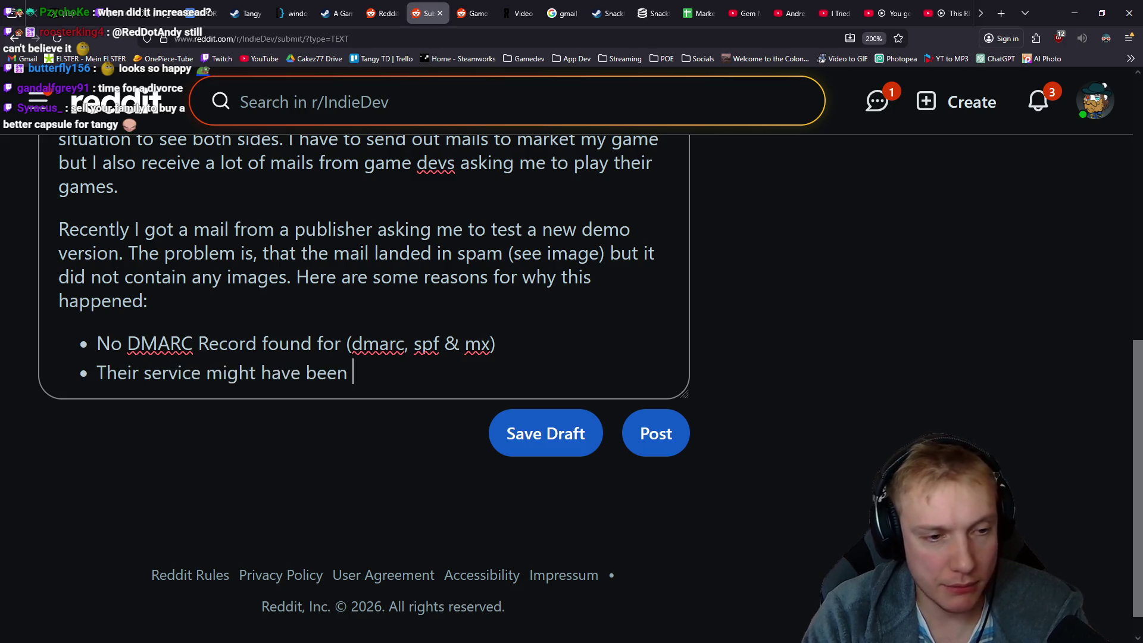
pyautogui.write('reportet for')
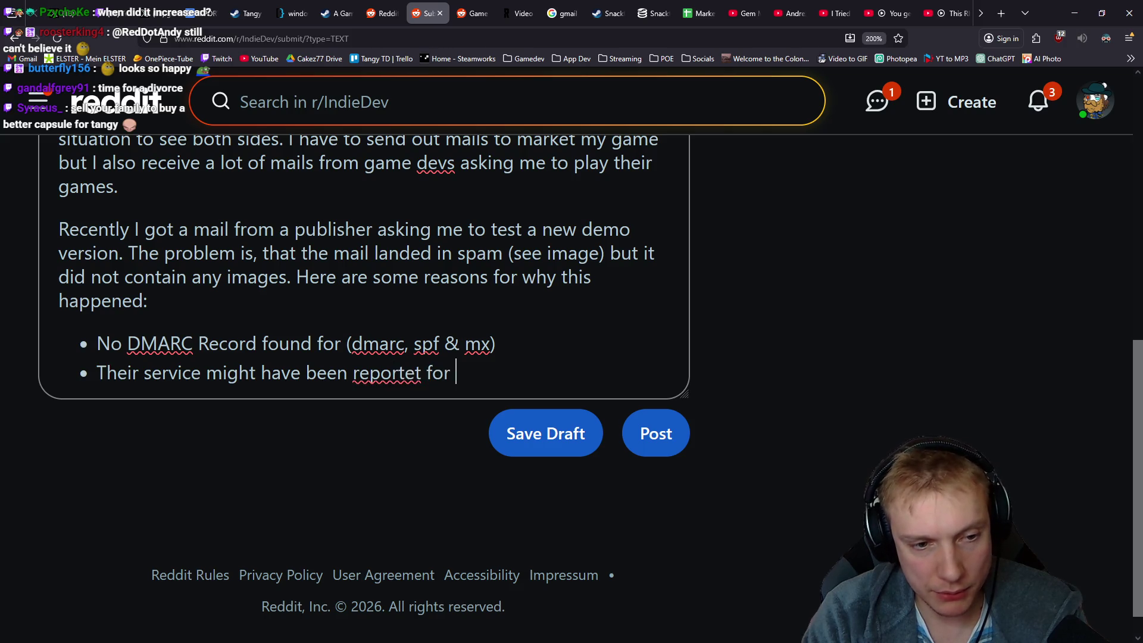
pyautogui.hotkey('ctrl', 'BackSpace')
pyautogui.hotkey('ctrl', 'BackSpace')
pyautogui.write('repo')
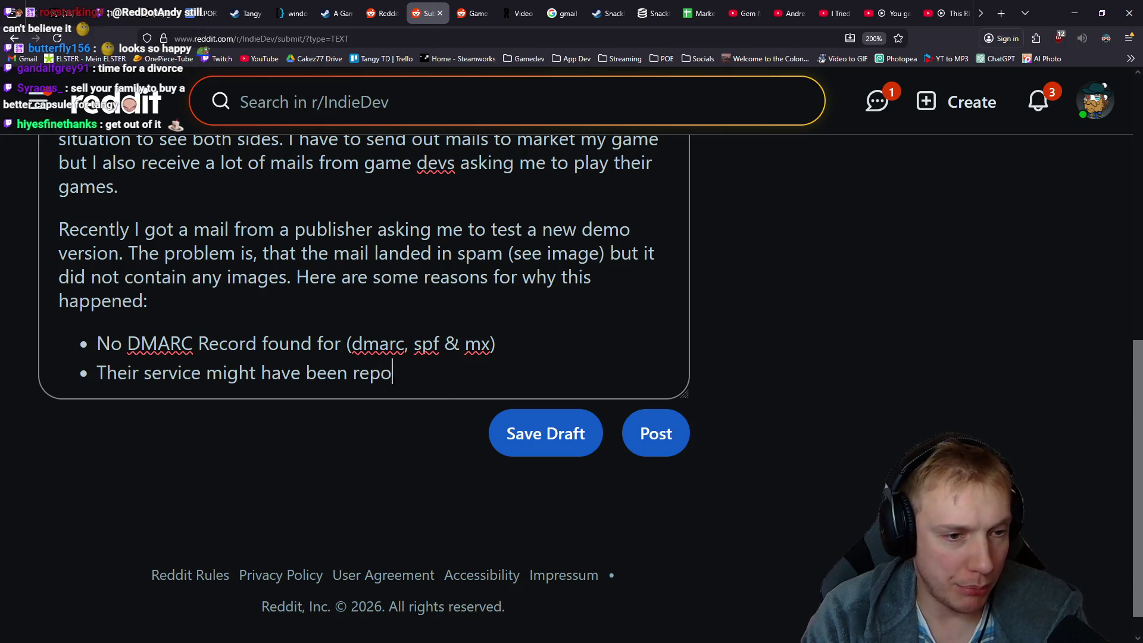
pyautogui.write('rted')
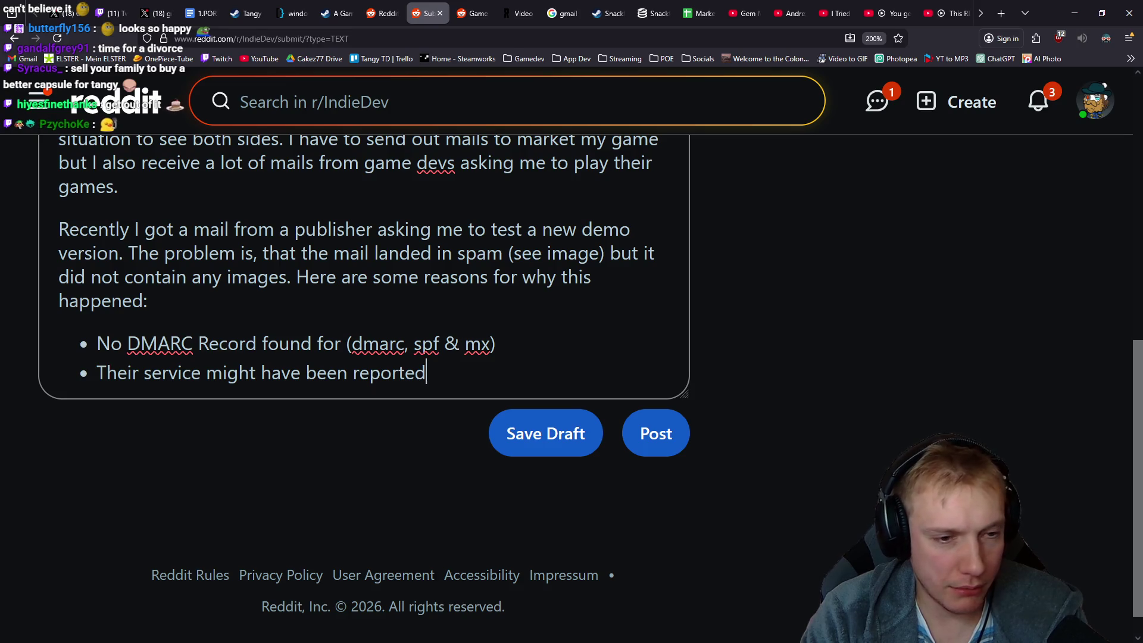
pyautogui.press('BackSpace')
pyautogui.write('t')
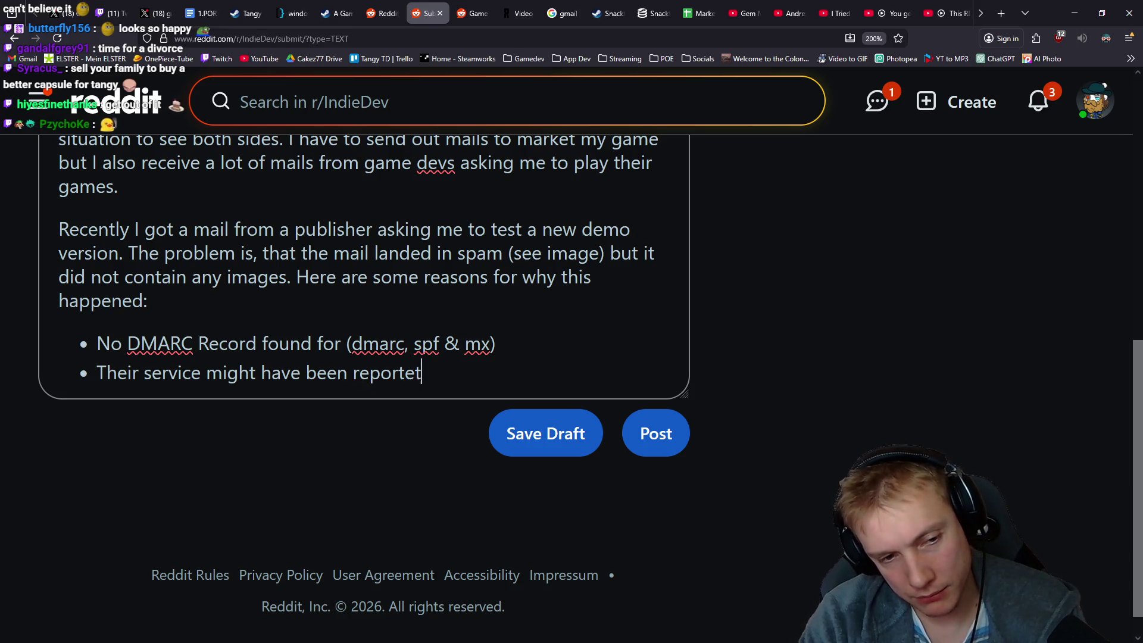
pyautogui.press('BackSpace')
pyautogui.write('d ')
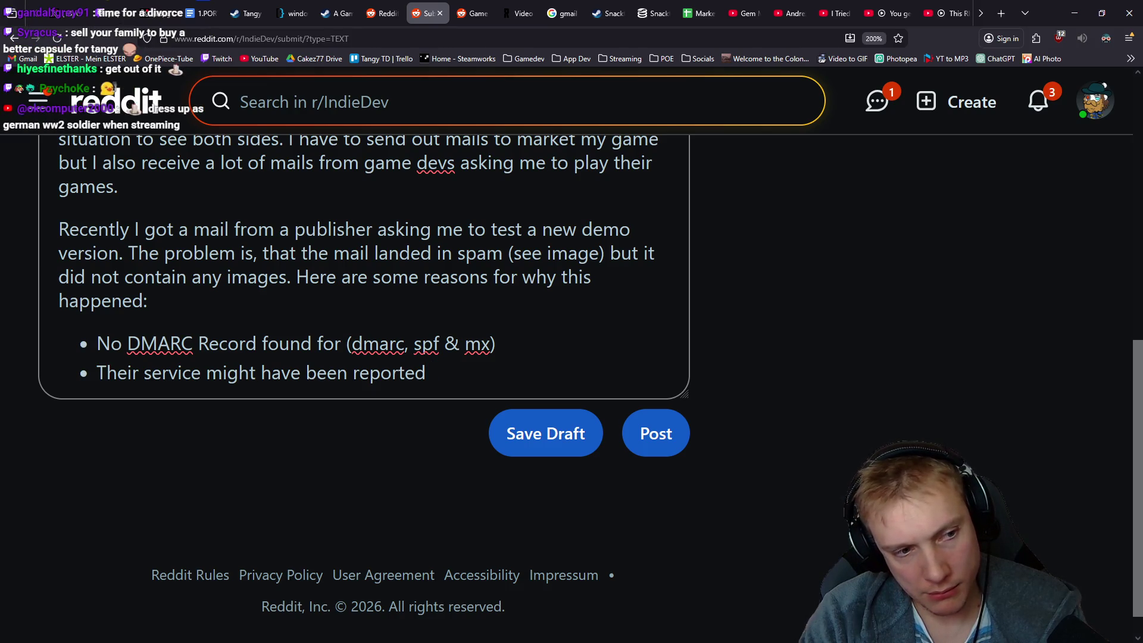
pyautogui.write('for spam(')
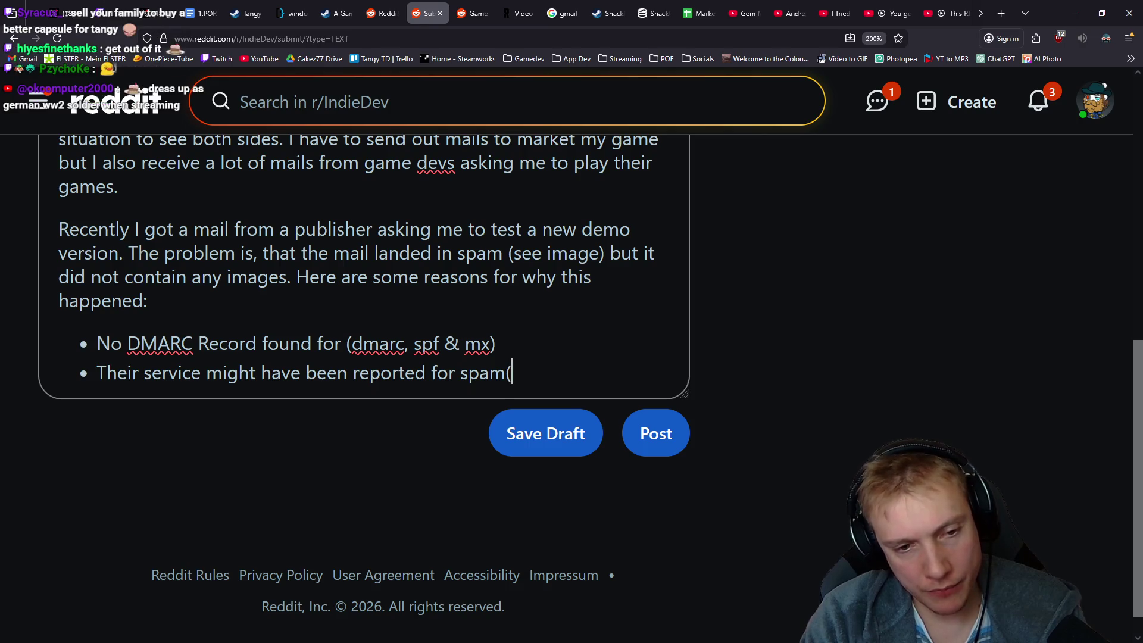
pyautogui.write('many mails se')
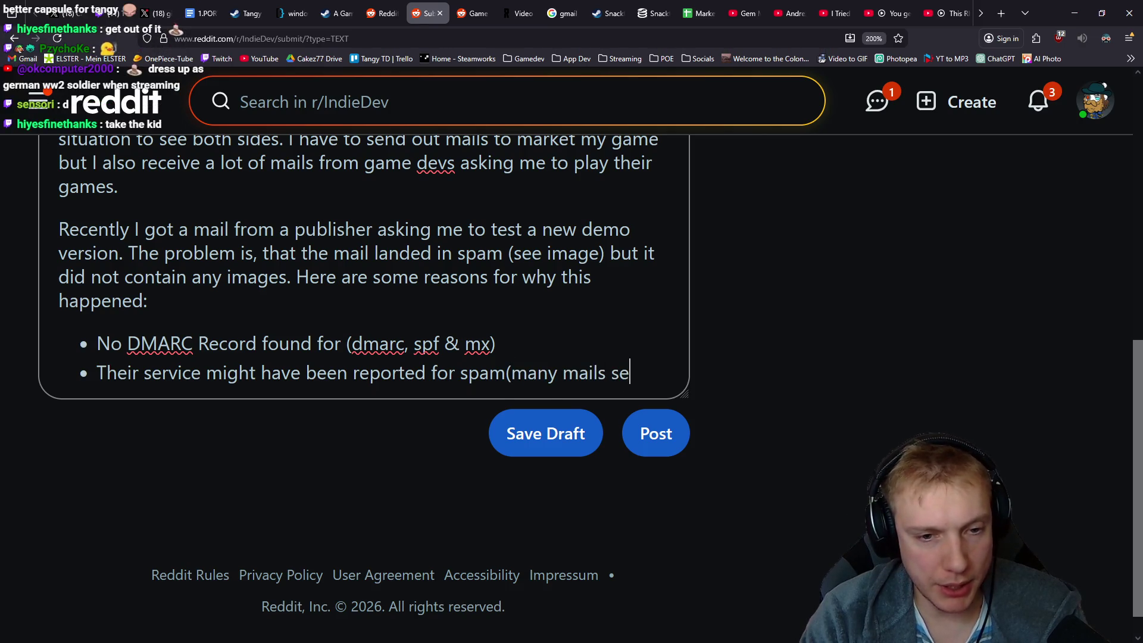
pyautogui.write('nd?)')
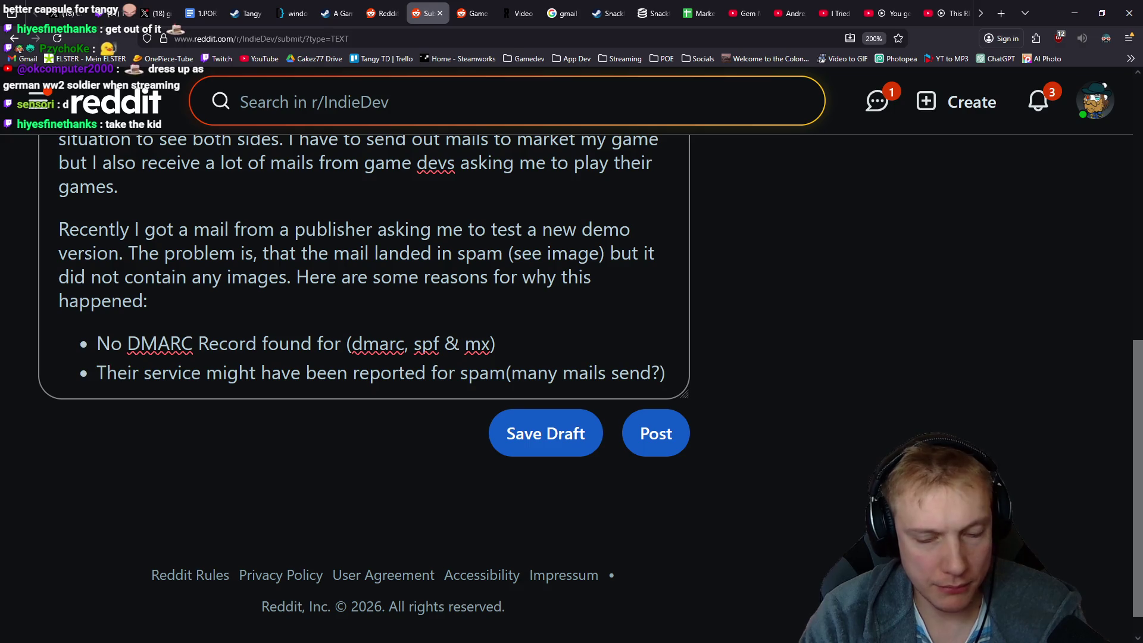
# Put a space between 'spam' and the bracket, and add an empty third bullet
pyautogui.click(505, 372)
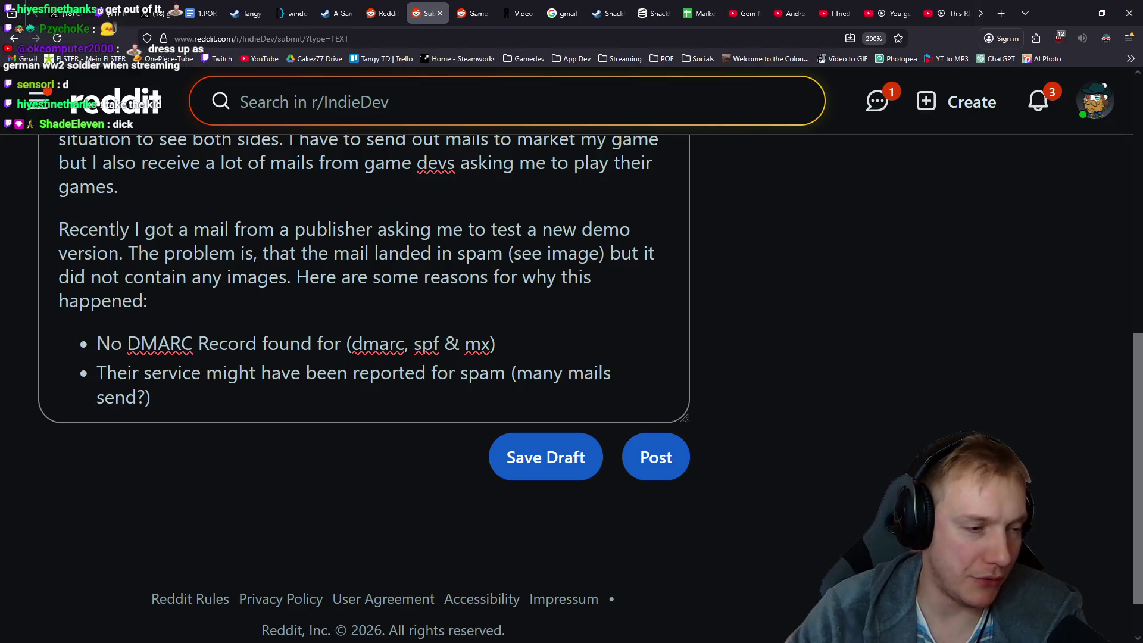
pyautogui.press('End')
pyautogui.press('Return')
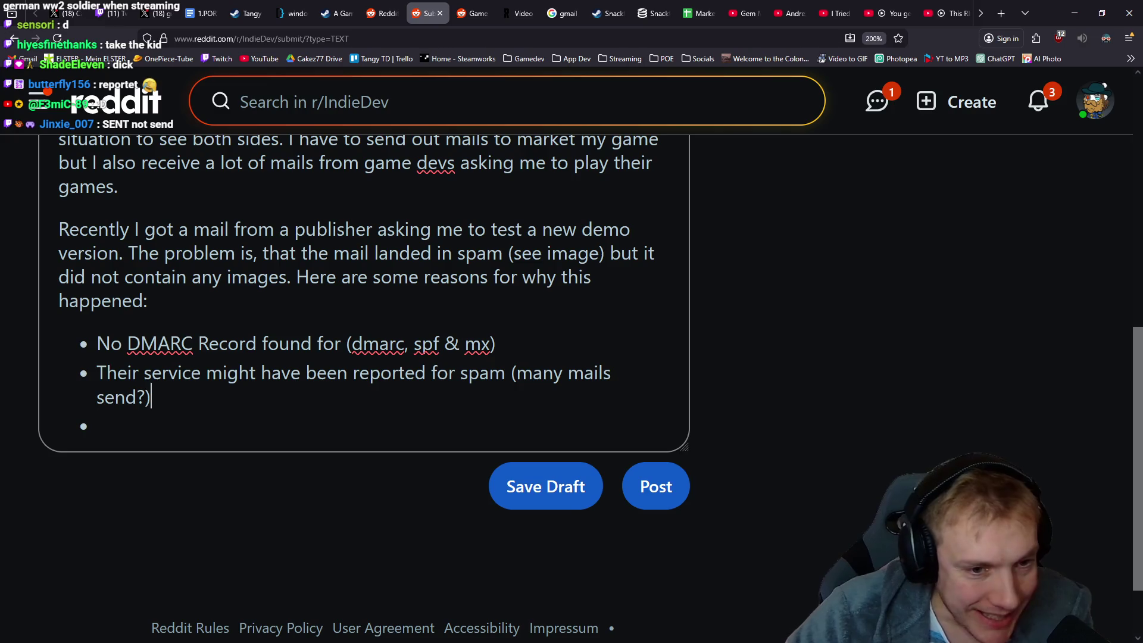
pyautogui.click(489, 372)
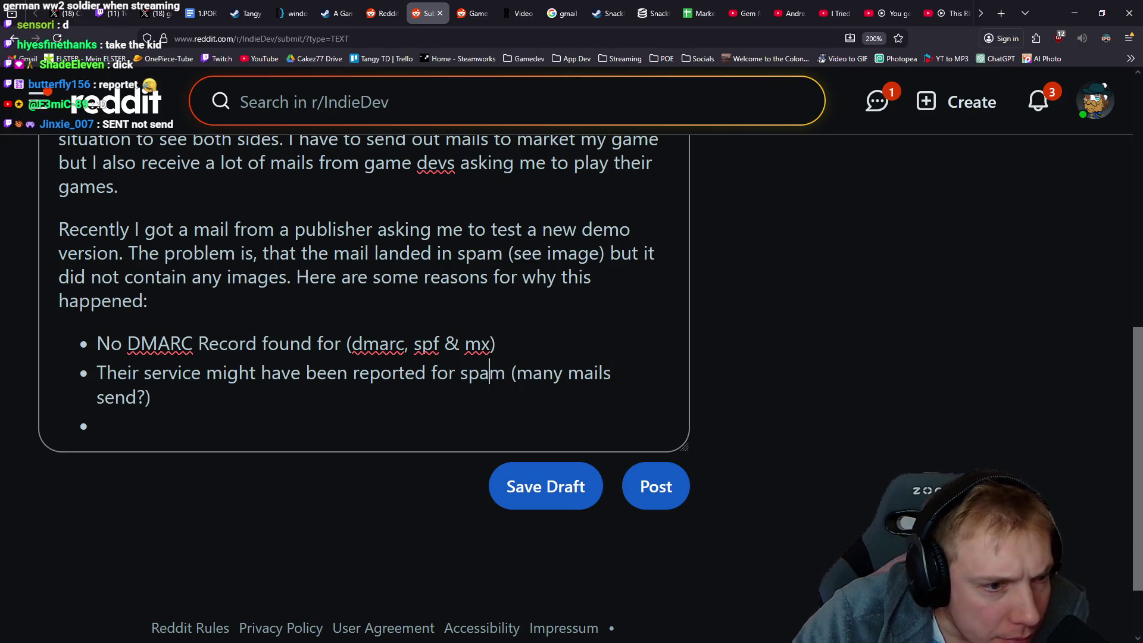
# Correct 'send' to 'sent' in the second bullet
pyautogui.click(146, 396)
pyautogui.press('BackSpace')
pyautogui.write('t')
pyautogui.click(97, 402)
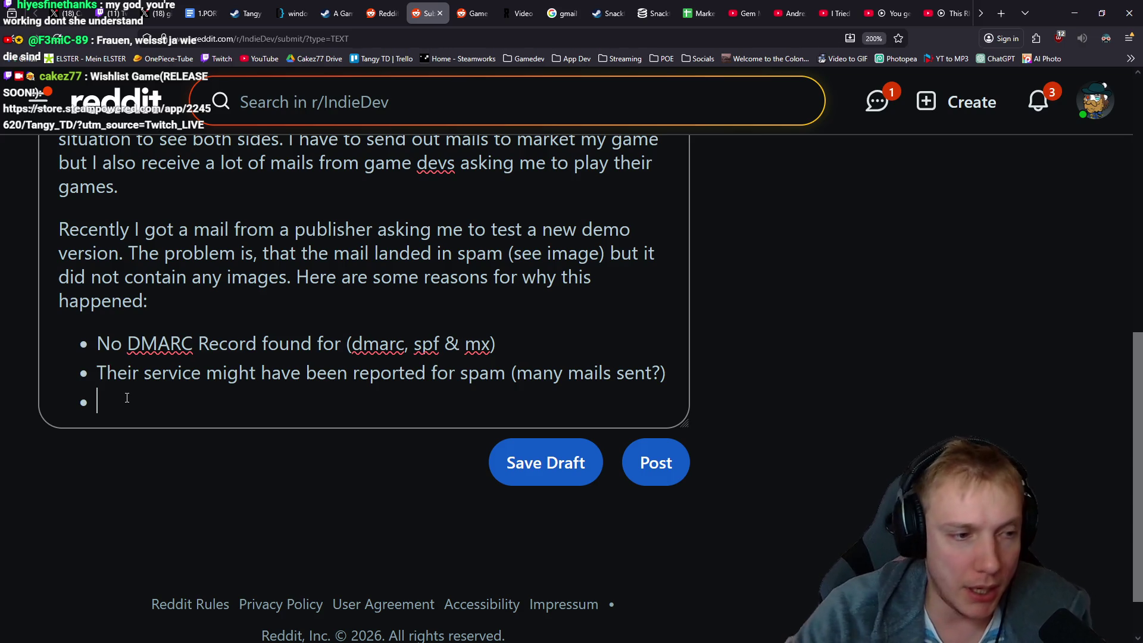
# Type 'Maybe their subject?' in the third bullet, followed by '.....[Key inside'
pyautogui.write('maybe')
pyautogui.hotkey('ctrl', 'BackSpace')
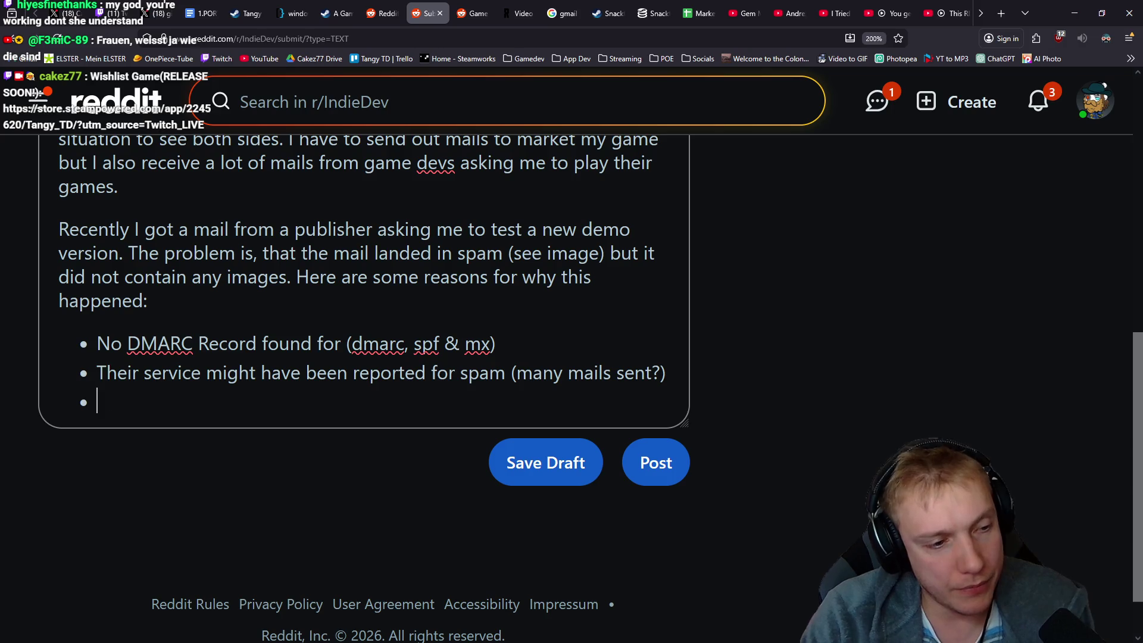
pyautogui.write('Maybe their s')
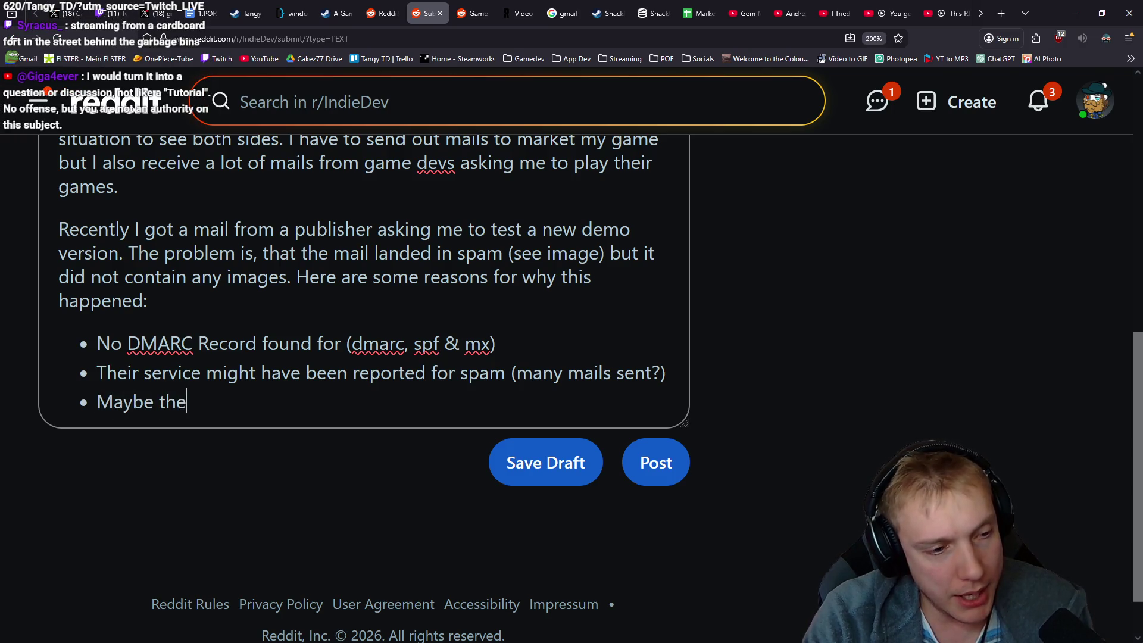
pyautogui.write('ubject?')
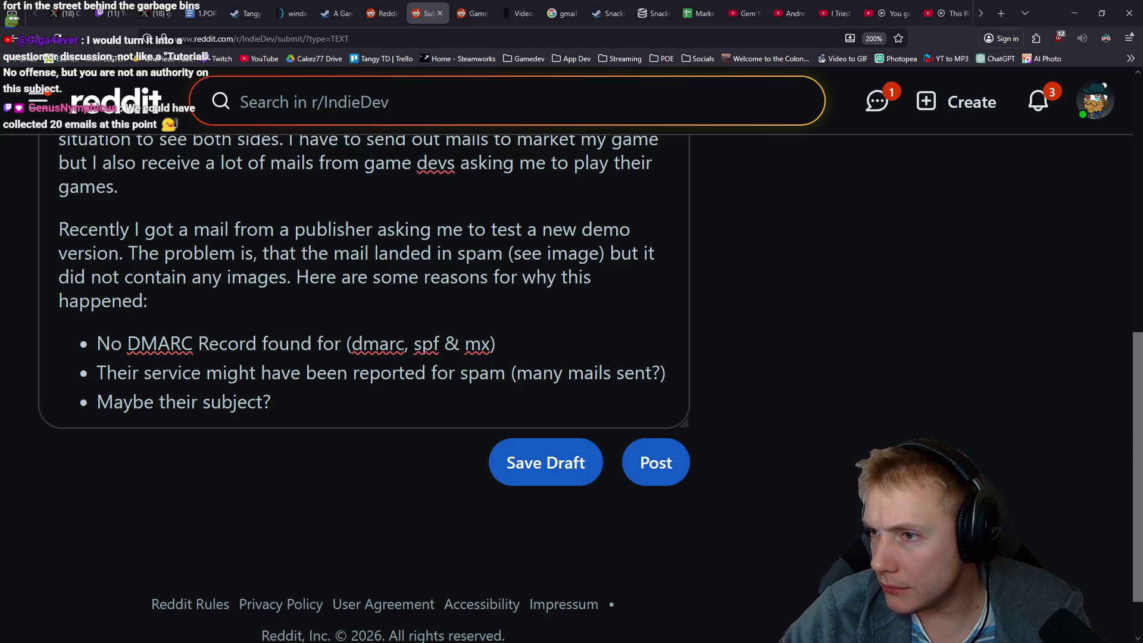
pyautogui.click(301, 400)
pyautogui.write('..')
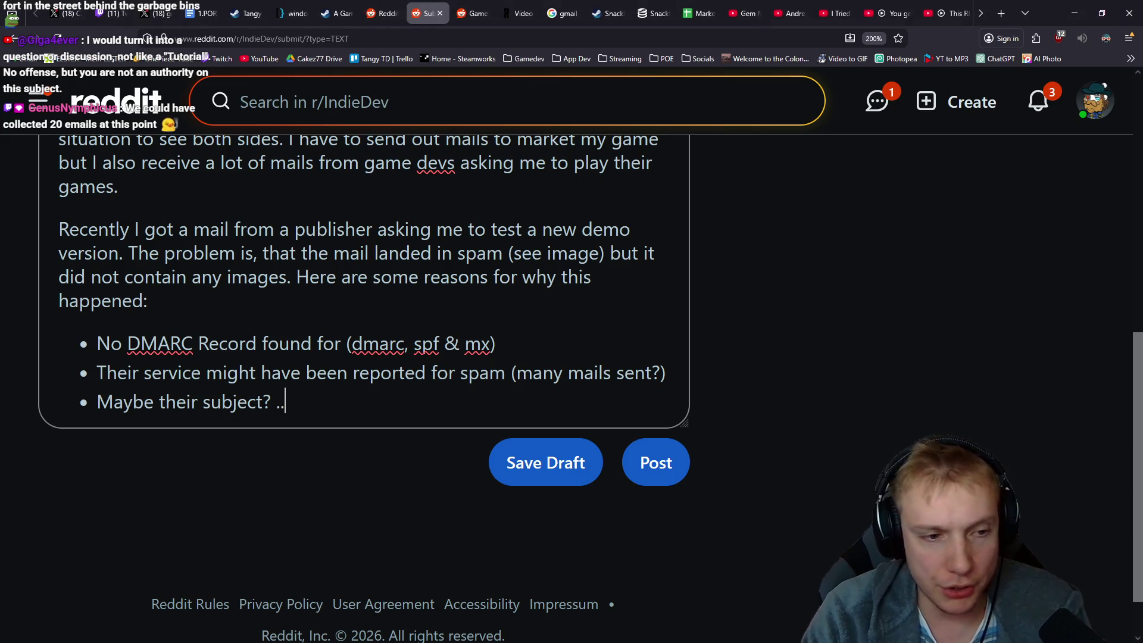
pyautogui.write('....')
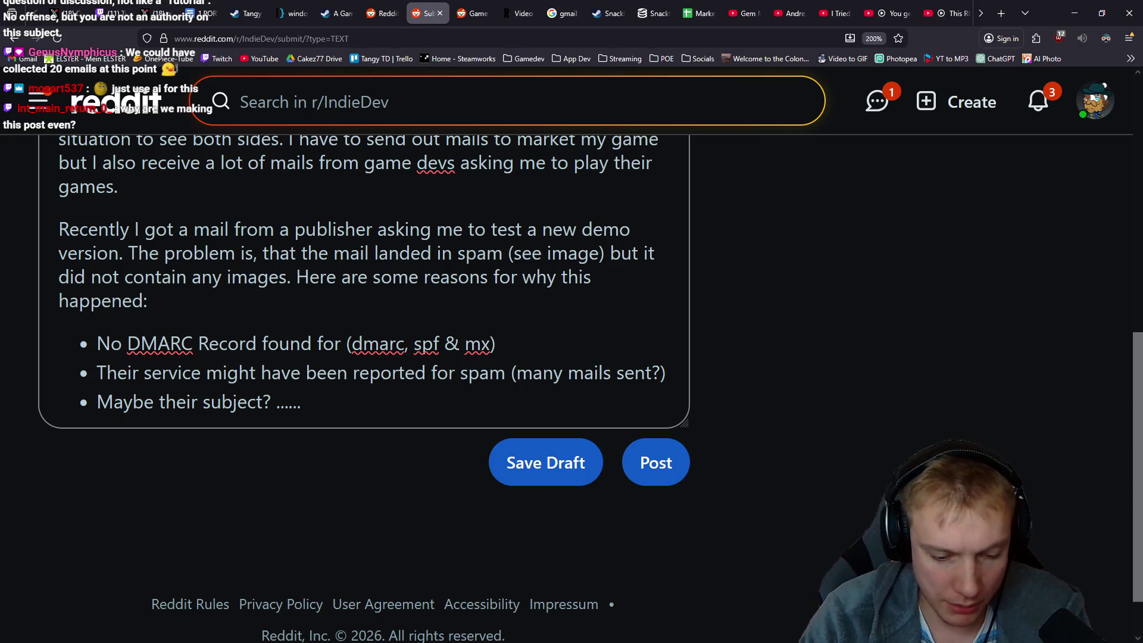
pyautogui.write('[Key inside')
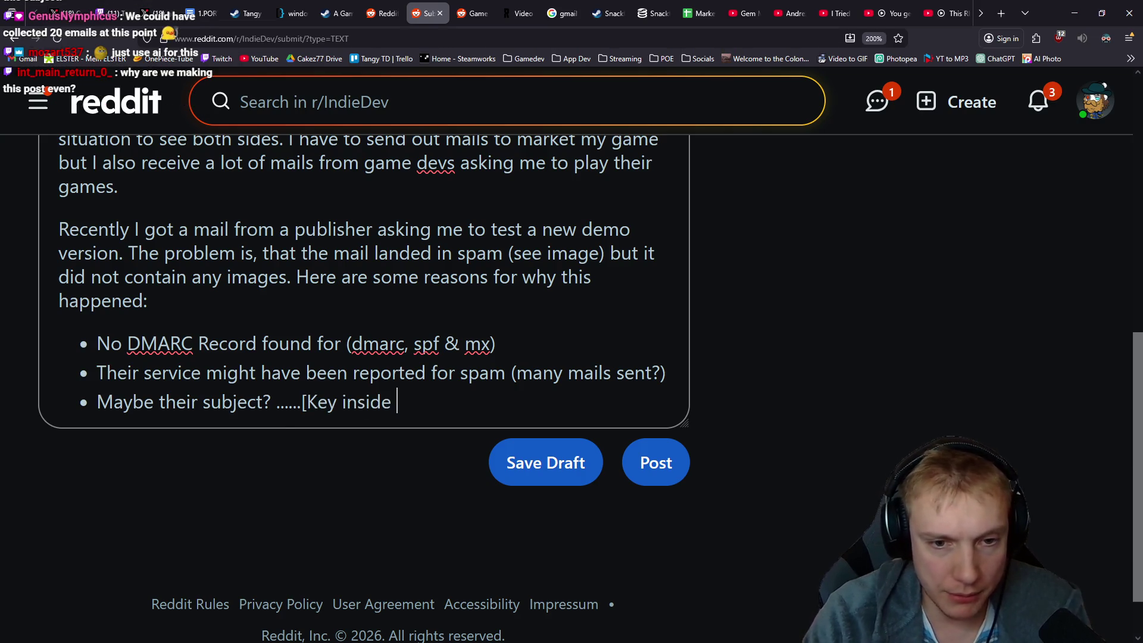
# Search the emoji picker for a key, close it without inserting one, and remove the leftover text
pyautogui.press('super+period')
pyautogui.write('key')
pyautogui.press('BackSpace')
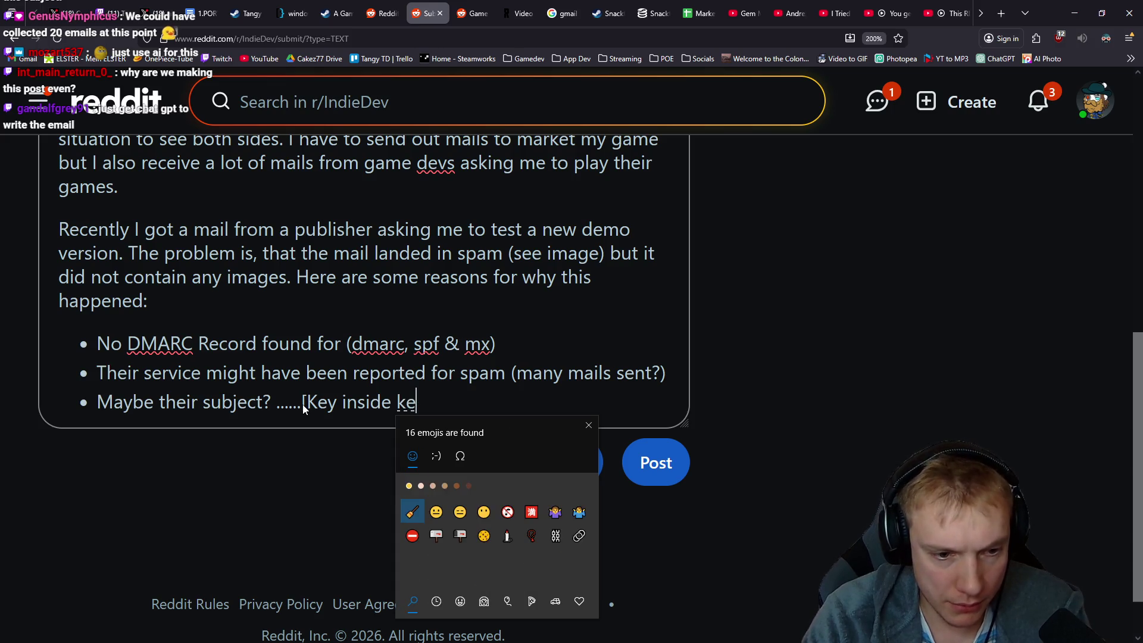
pyautogui.press('Escape')
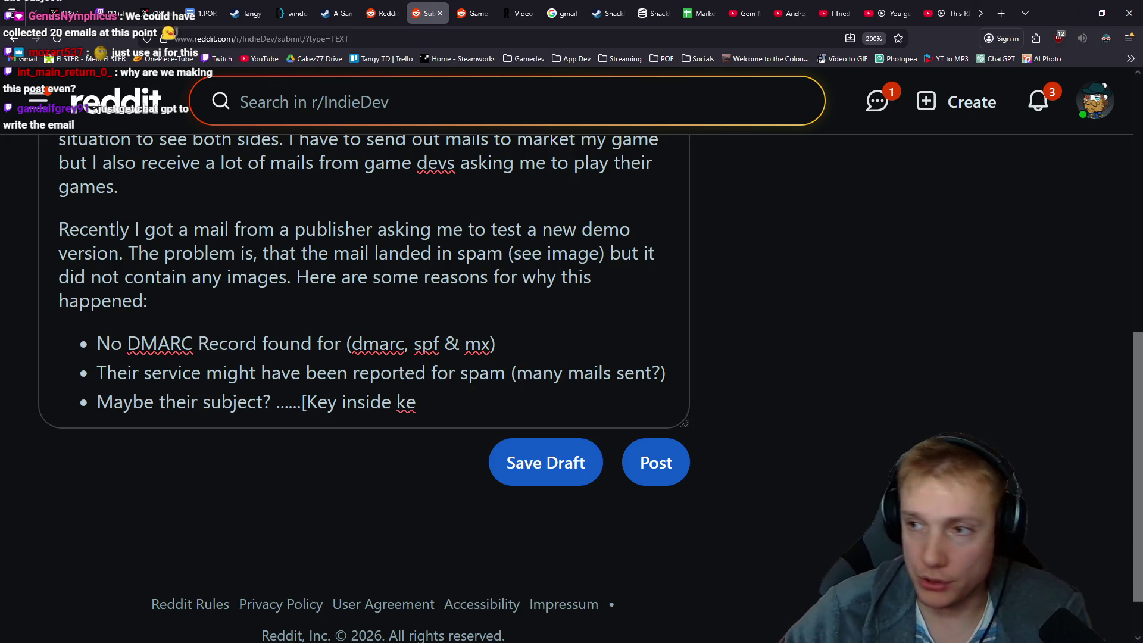
pyautogui.click(416, 402)
pyautogui.press('BackSpace')
pyautogui.press('BackSpace')
# Trim the bullet back to 'Maybe their subject?', add 'It contained icons', and remove the extra bullet
pyautogui.press('Return')
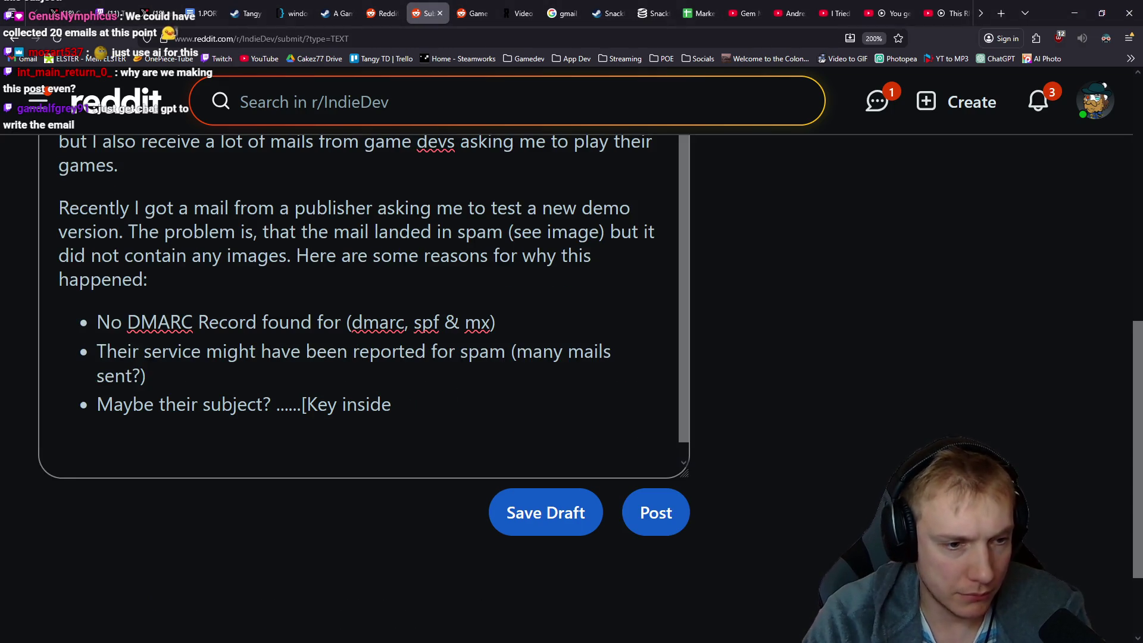
pyautogui.press('BackSpace')
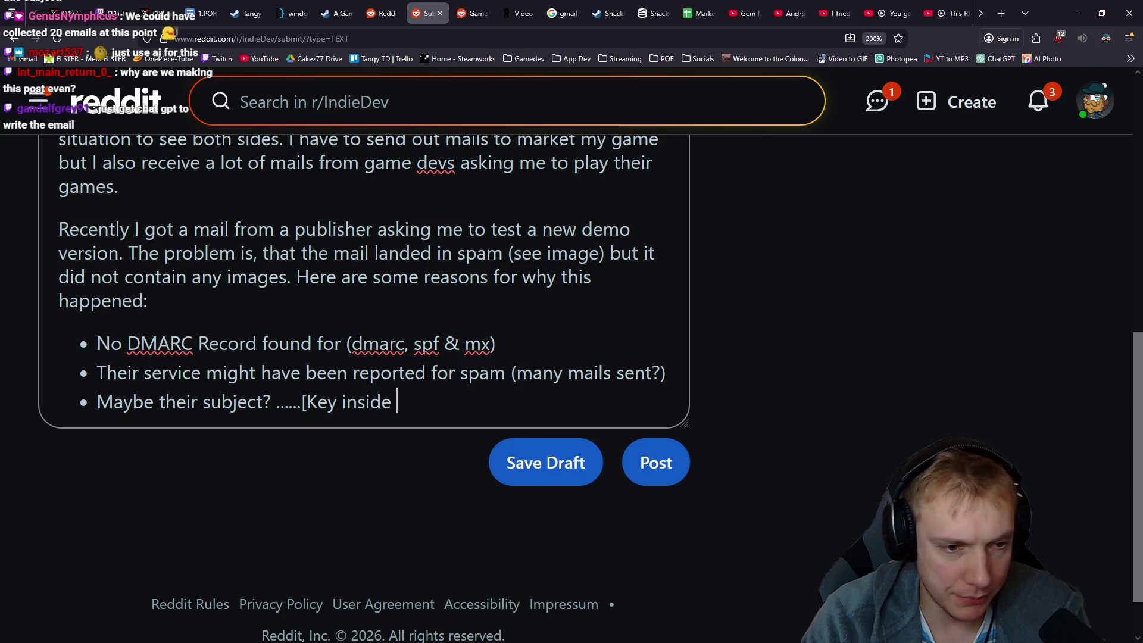
pyautogui.press('BackSpace')
pyautogui.press('BackSpace')
pyautogui.press('BackSpace')
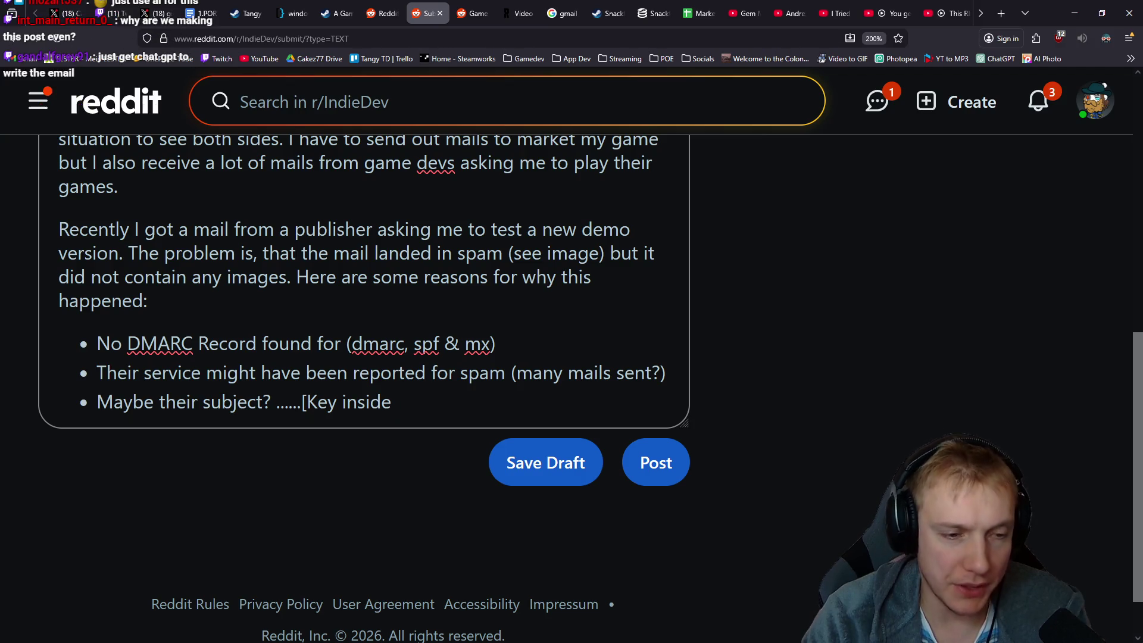
pyautogui.press('BackSpace')
pyautogui.press('BackSpace')
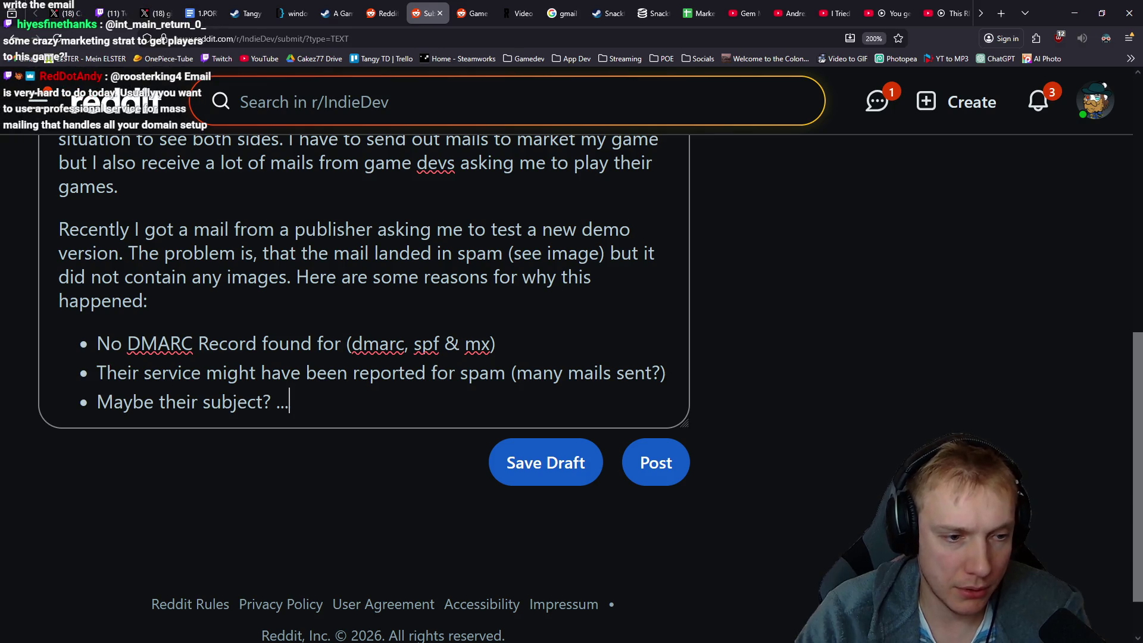
pyautogui.write('contai')
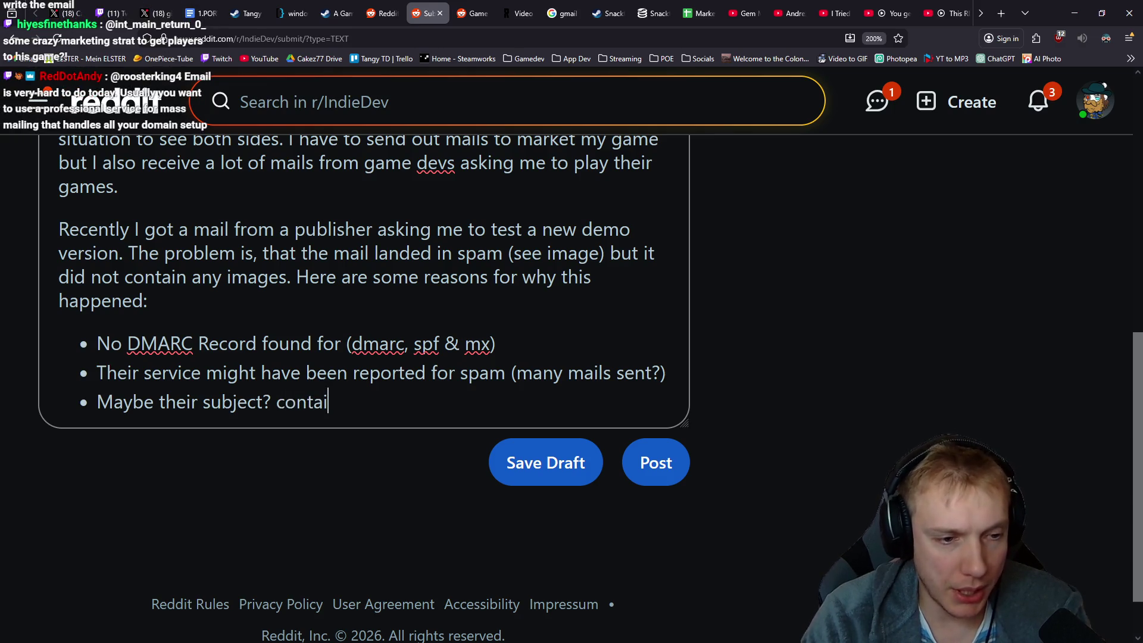
pyautogui.hotkey('ctrl', 'BackSpace')
pyautogui.write('It contai')
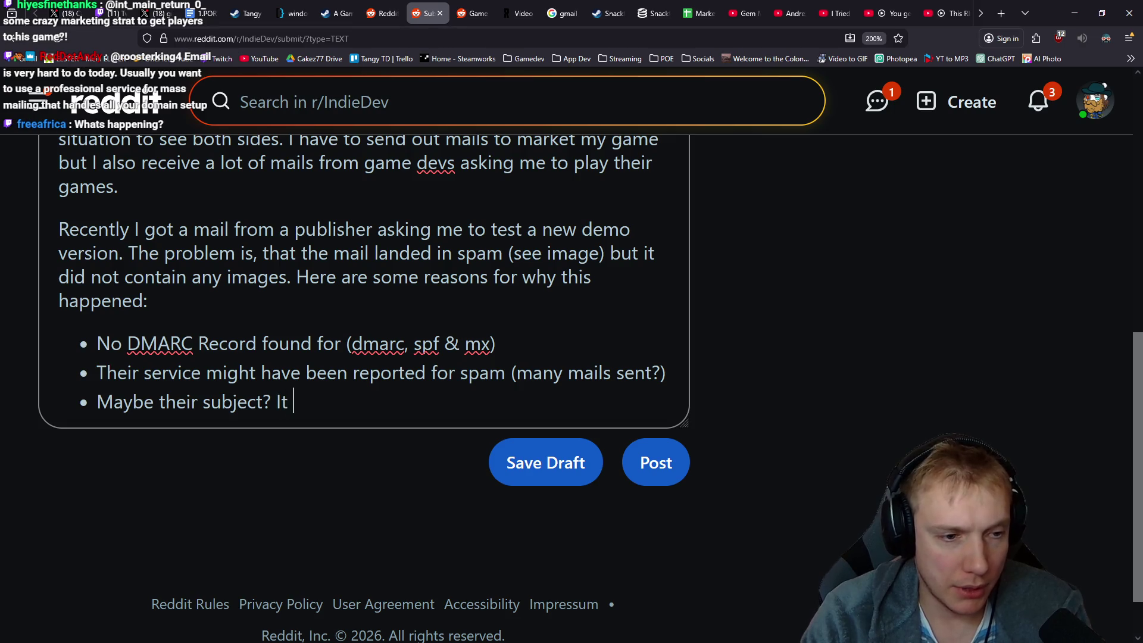
pyautogui.write('ned icons')
pyautogui.press('Return')
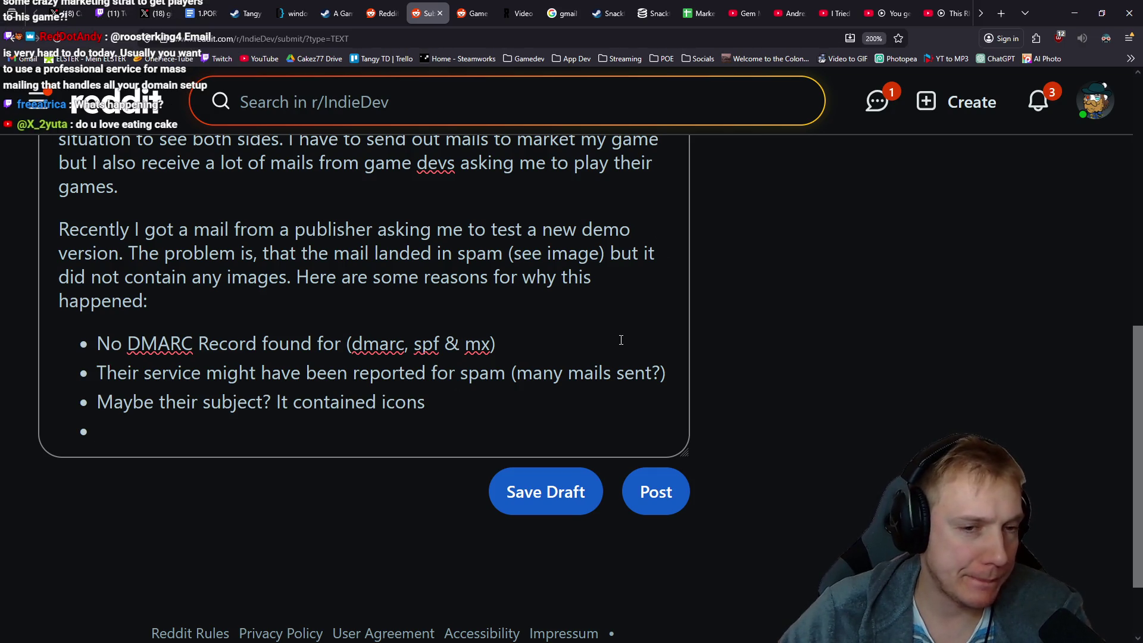
pyautogui.scroll(6, 613, 352)
pyautogui.scroll(-4, 604, 360)
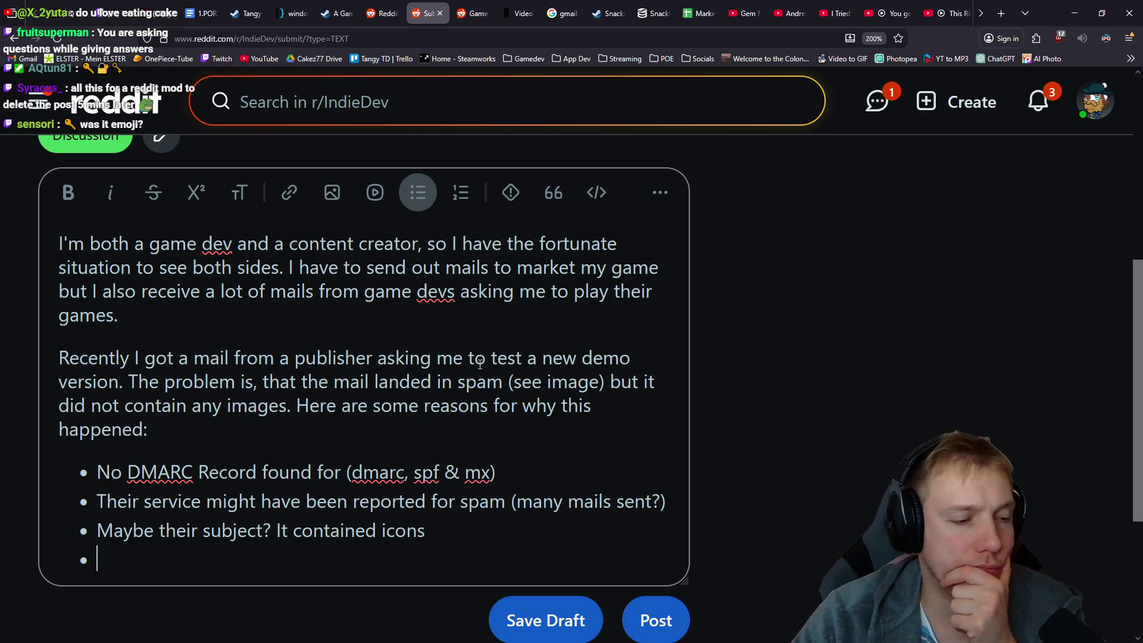
pyautogui.press('BackSpace')
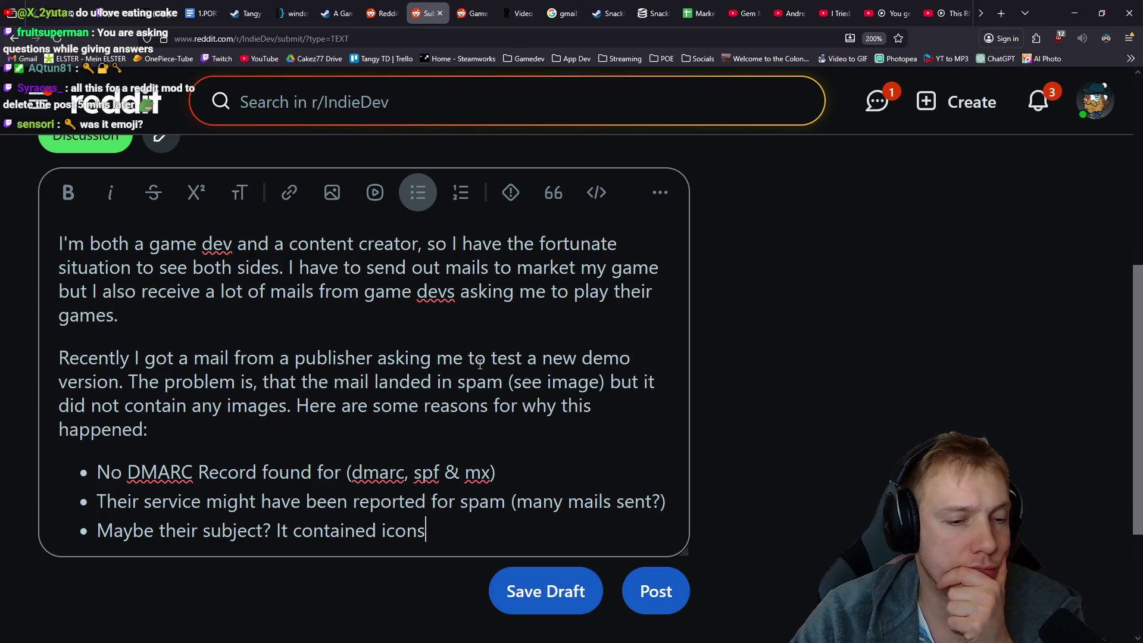
# Below the bullets, write the 'What really brought me back…' paragraph about the imageless, flagged mail
pyautogui.press('Return')
pyautogui.press('Return')
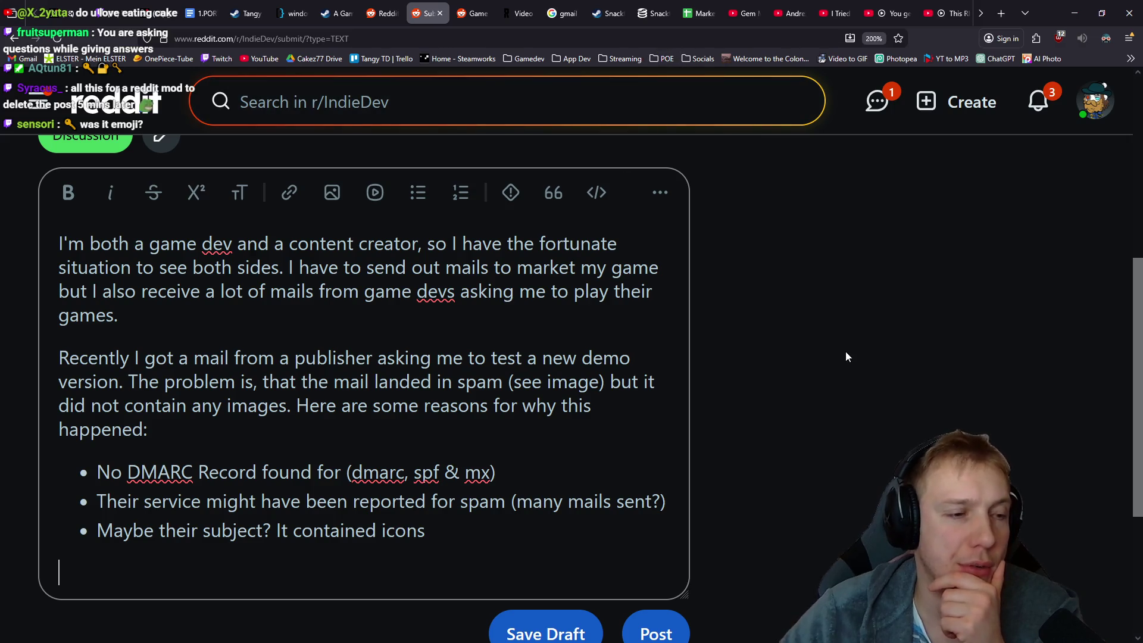
pyautogui.scroll(-3, 847, 396)
pyautogui.scroll(5, 846, 396)
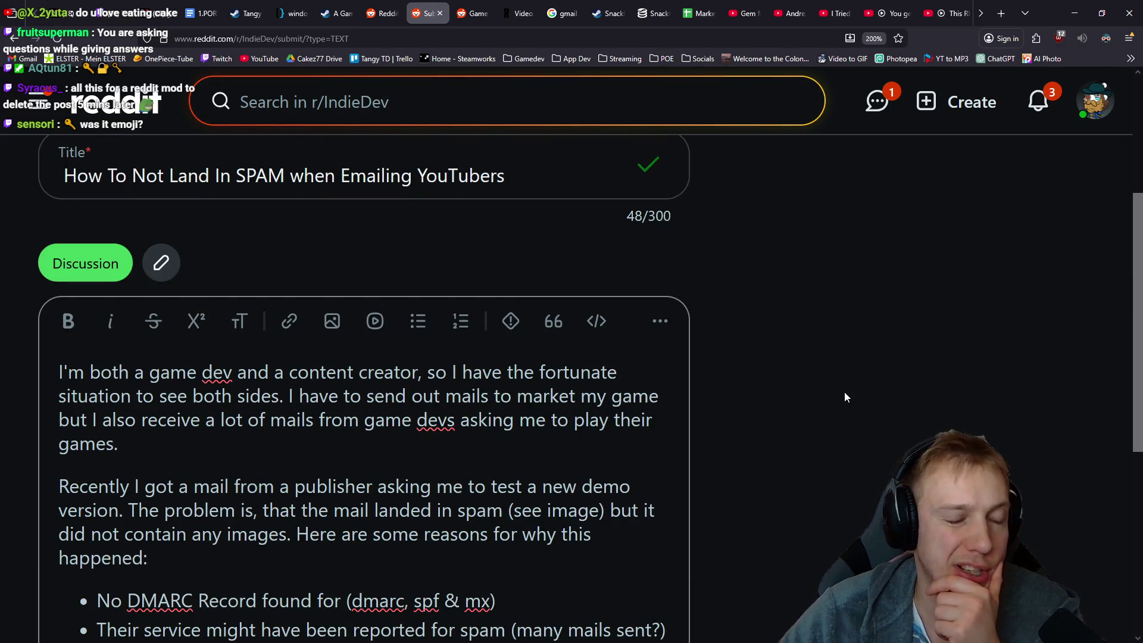
pyautogui.scroll(-2, 823, 401)
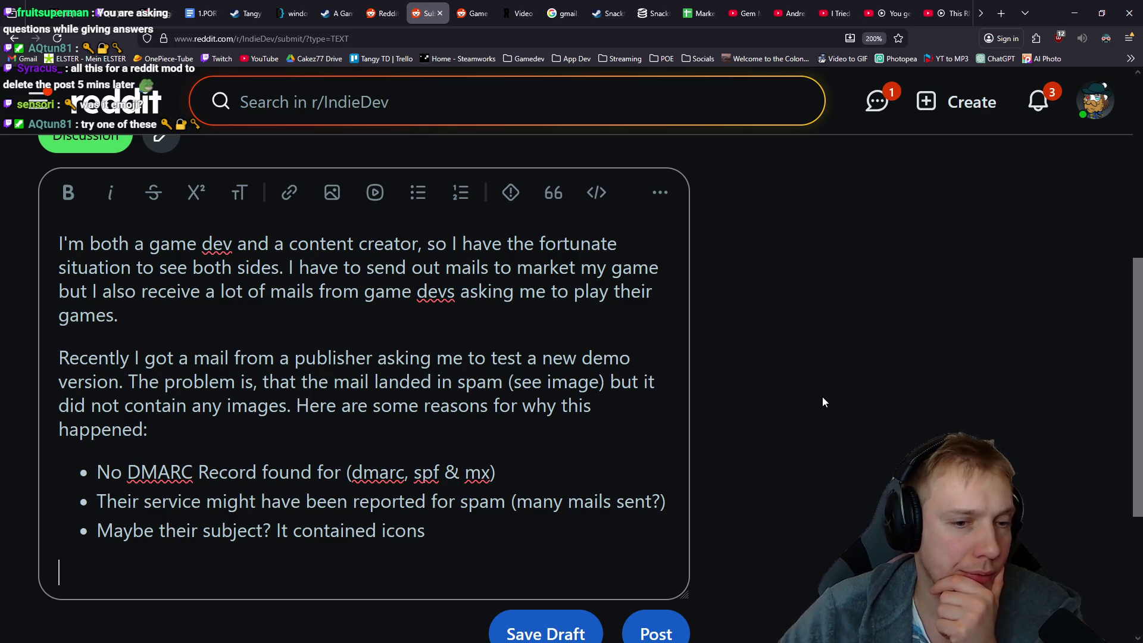
pyautogui.write('What really br')
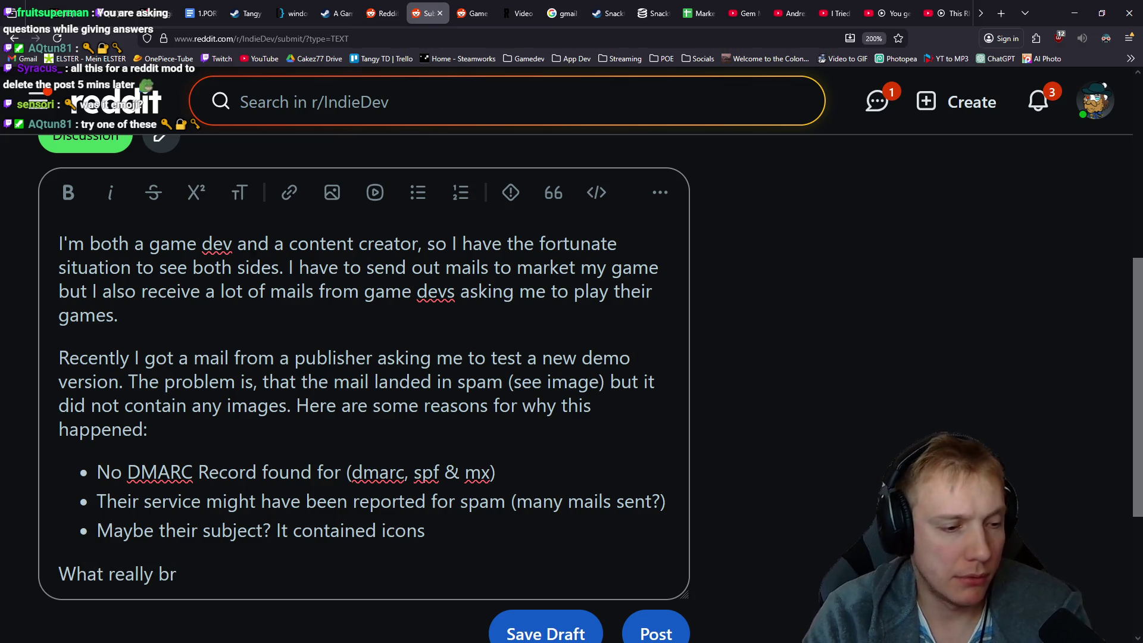
pyautogui.write('ought nme')
pyautogui.press('BackSpace')
pyautogui.press('BackSpace')
pyautogui.press('BackSpace')
pyautogui.write('me back was that it')
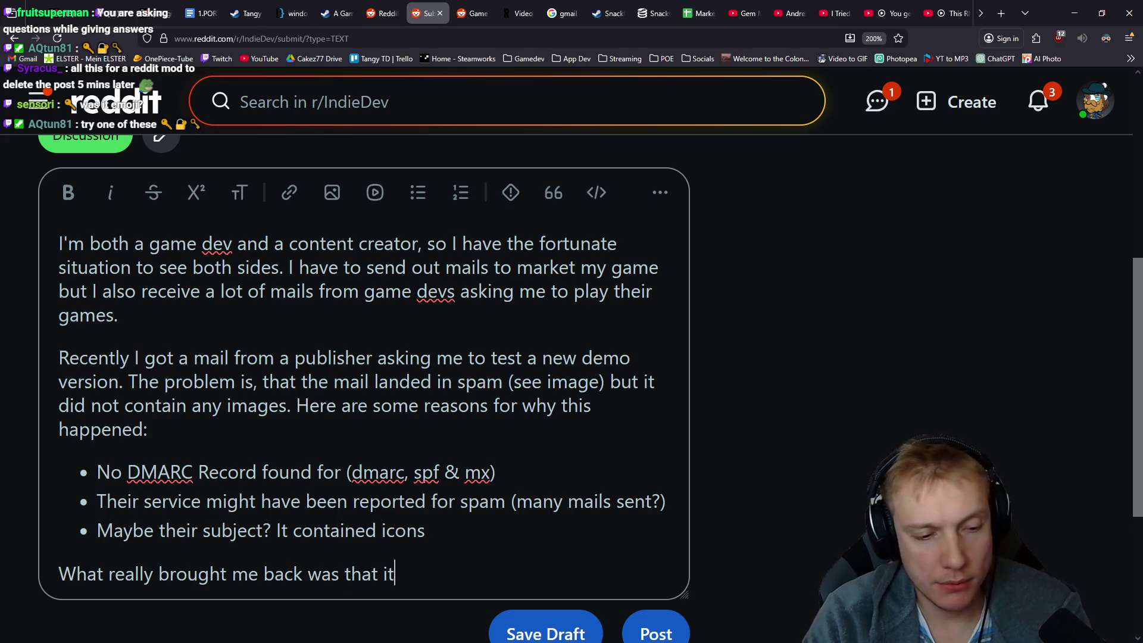
pyautogui.write(" didn't contain a")
pyautogui.write('ny images')
pyautogui.write(', yet got flag')
pyautogui.write('ged and ')
pyautogui.write('heir ')
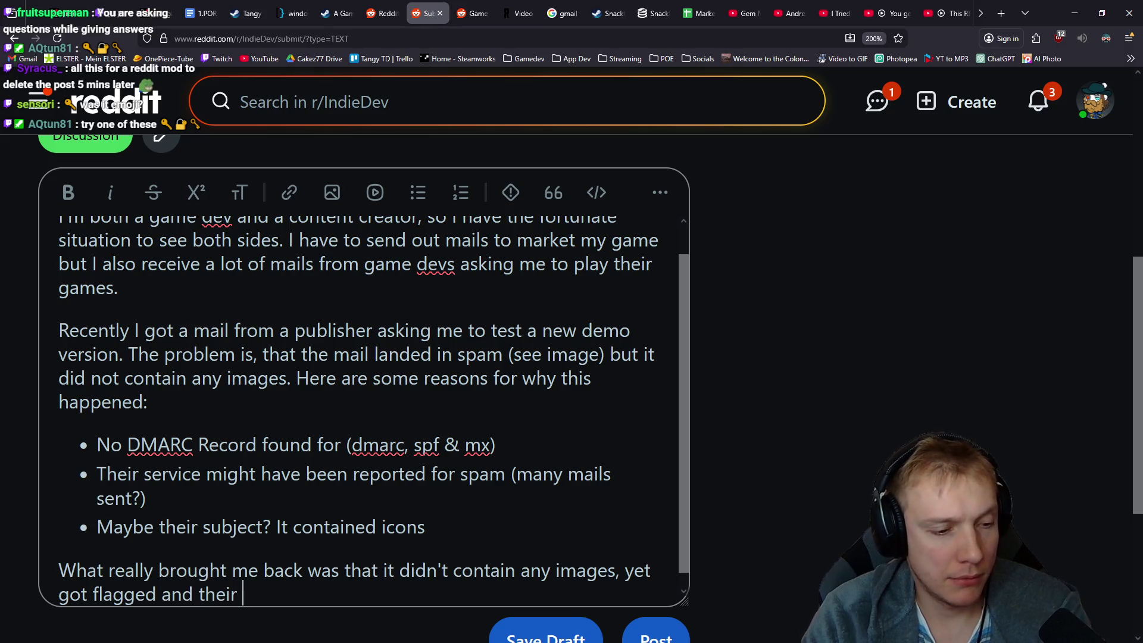
pyautogui.write('service i we')
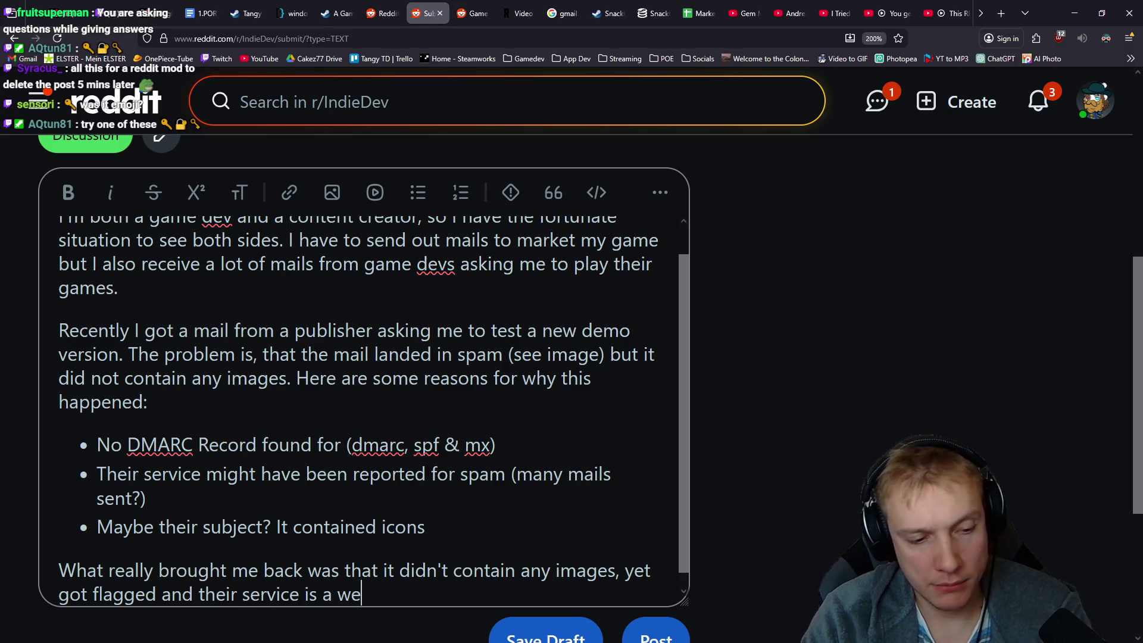
pyautogui.write('ll known publisher.')
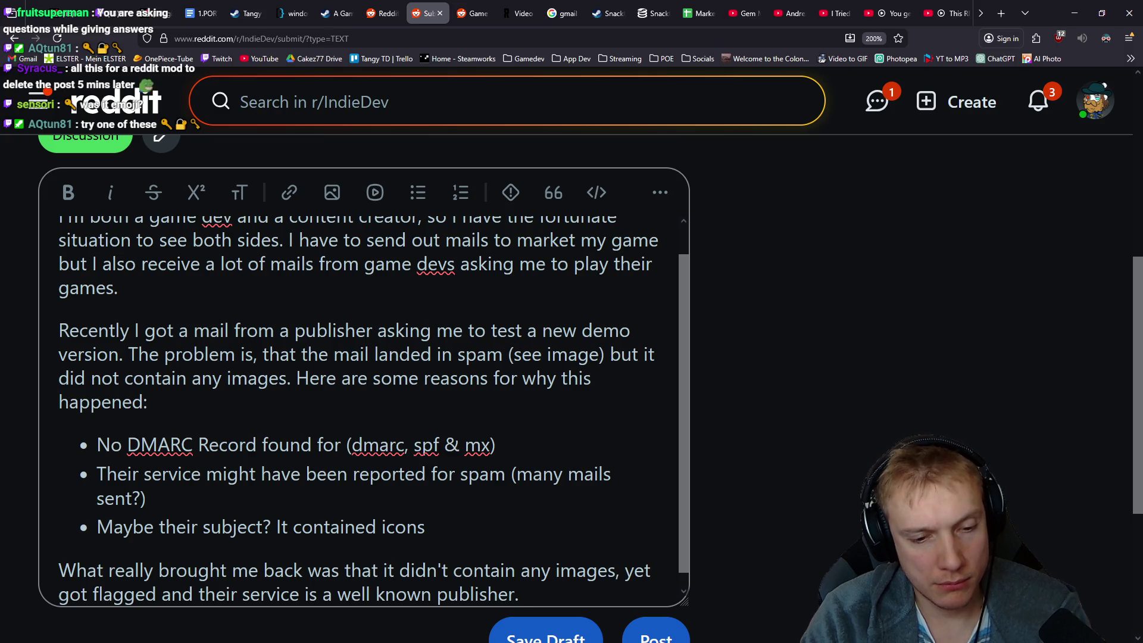
pyautogui.write(' la')
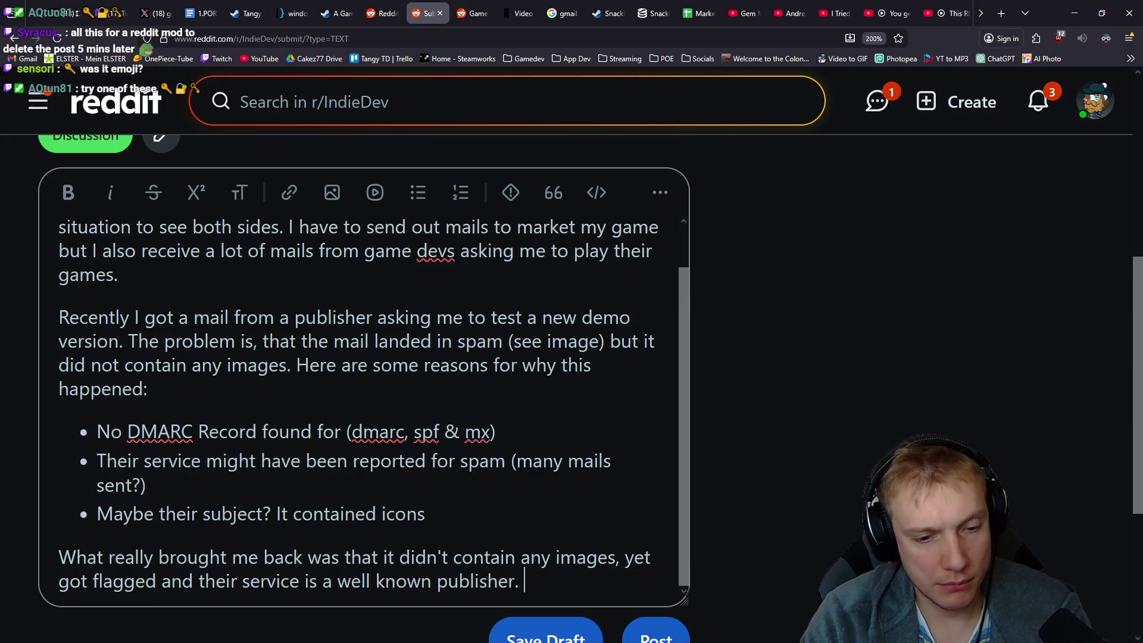
pyautogui.write('lrea')
pyautogui.press('BackSpace')
pyautogui.press('BackSpace')
pyautogui.press('BackSpace')
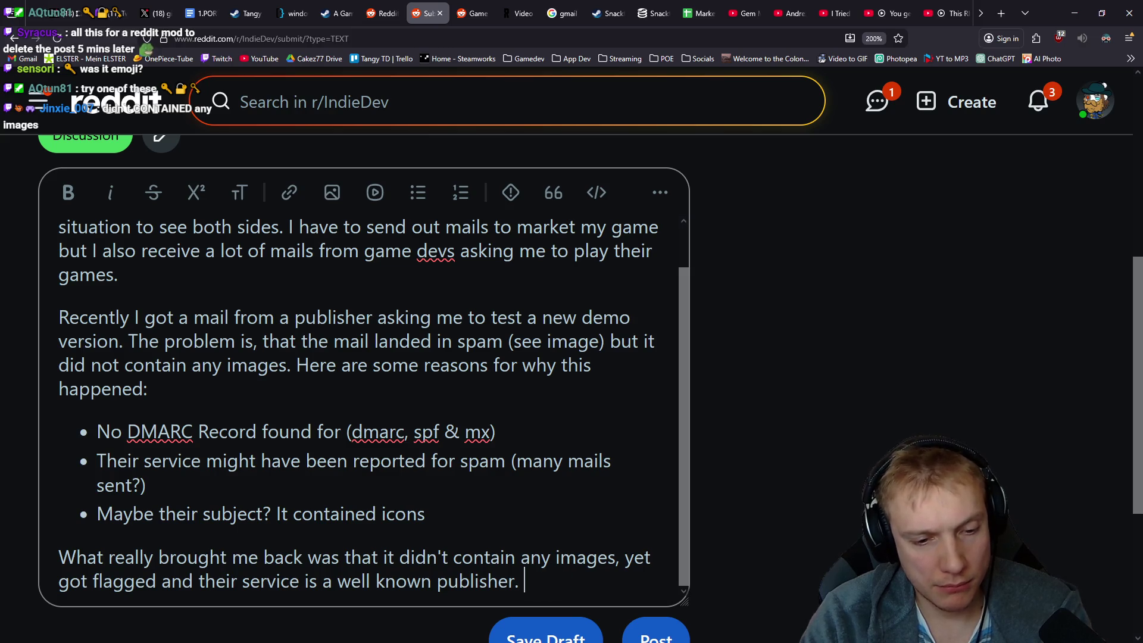
# Start a new paragraph reading 'I already told them about this, but it still'
pyautogui.press('Return')
pyautogui.write('I already told them about this')
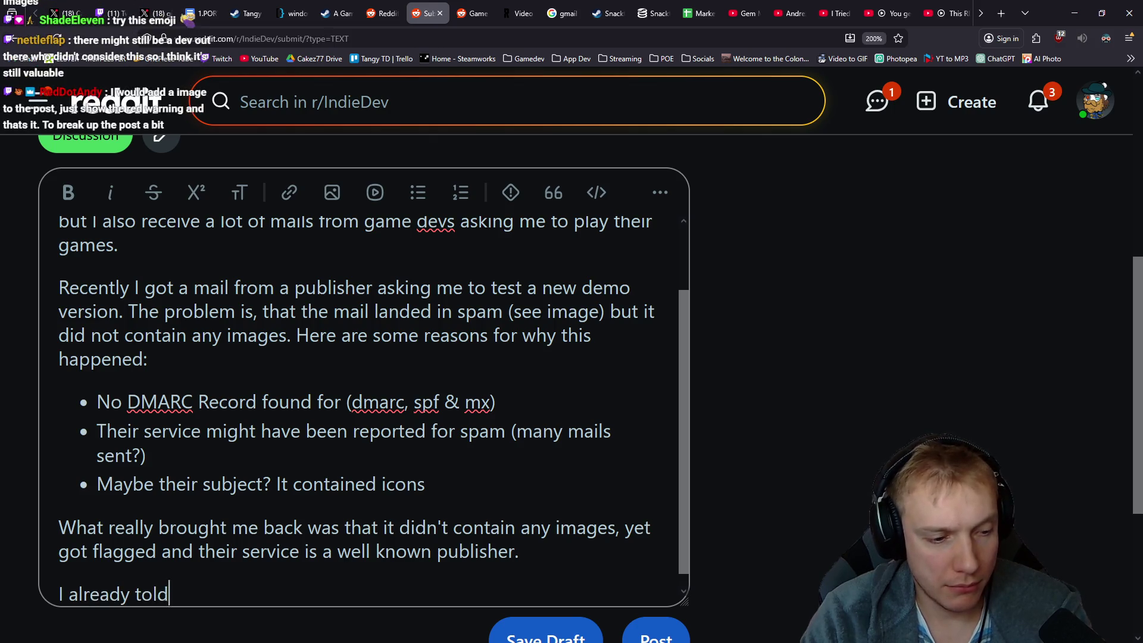
pyautogui.write(', but it still')
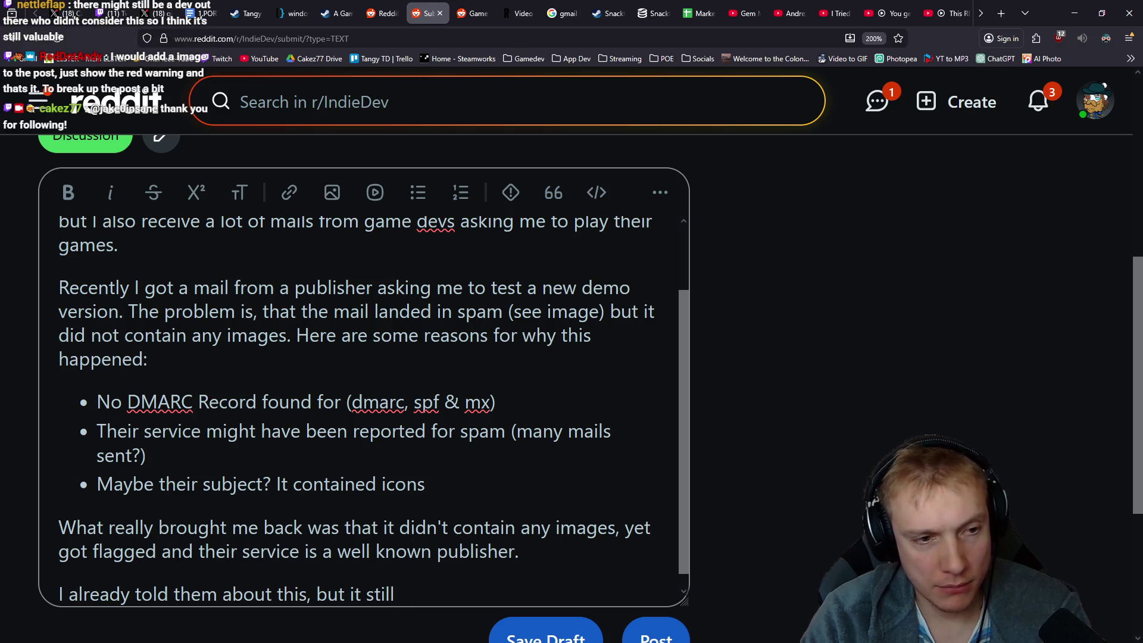
pyautogui.click(441, 488)
# Add a fourth bullet 'Domain was NOT GMAIL, I'm using GMAIL' below the icons reason
pyautogui.press('Return')
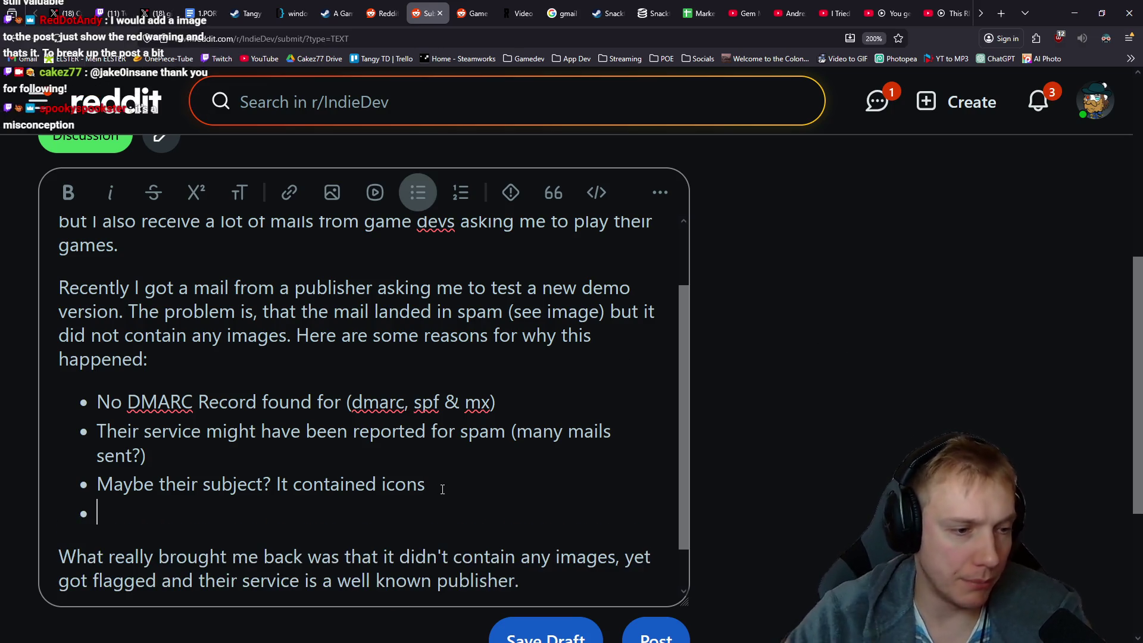
pyautogui.write('Do')
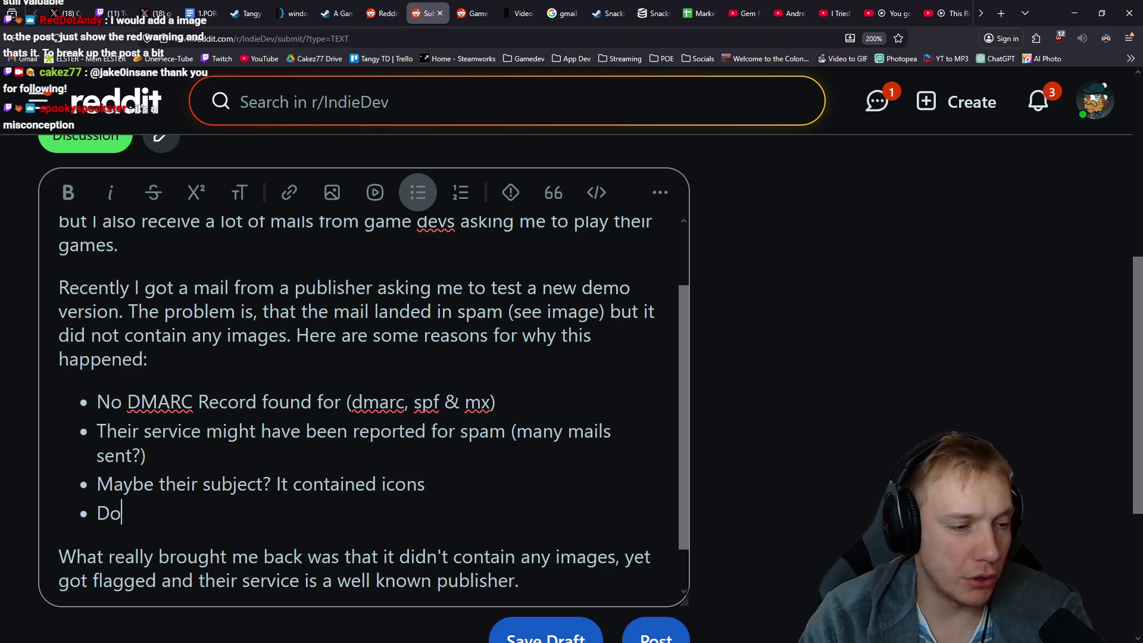
pyautogui.write('main was NOT G')
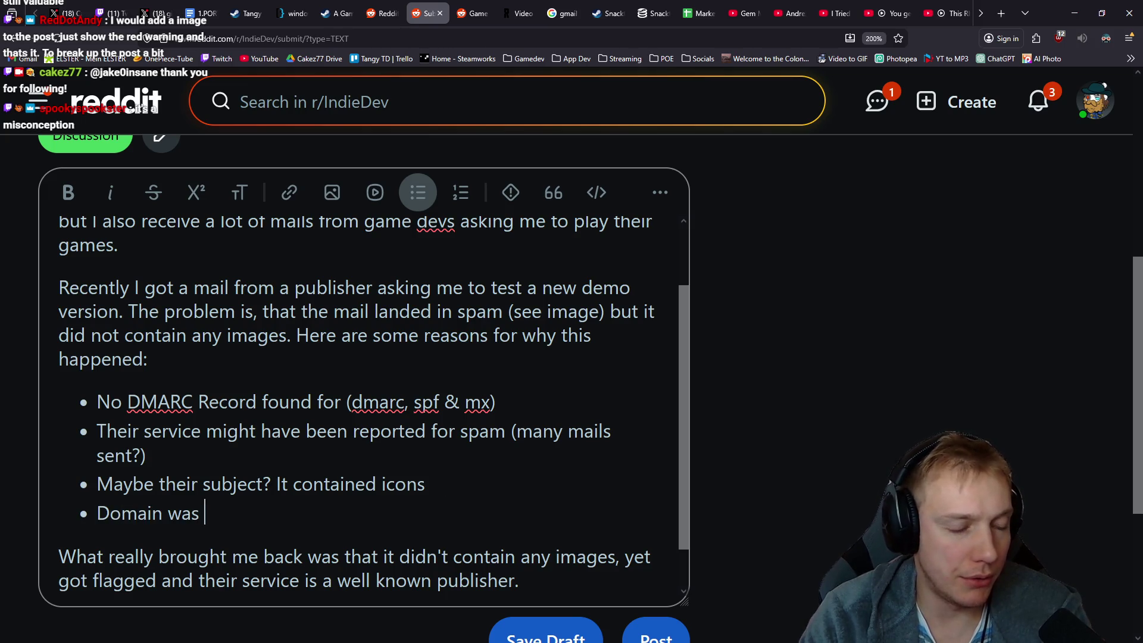
pyautogui.press('BackSpace')
pyautogui.write('G')
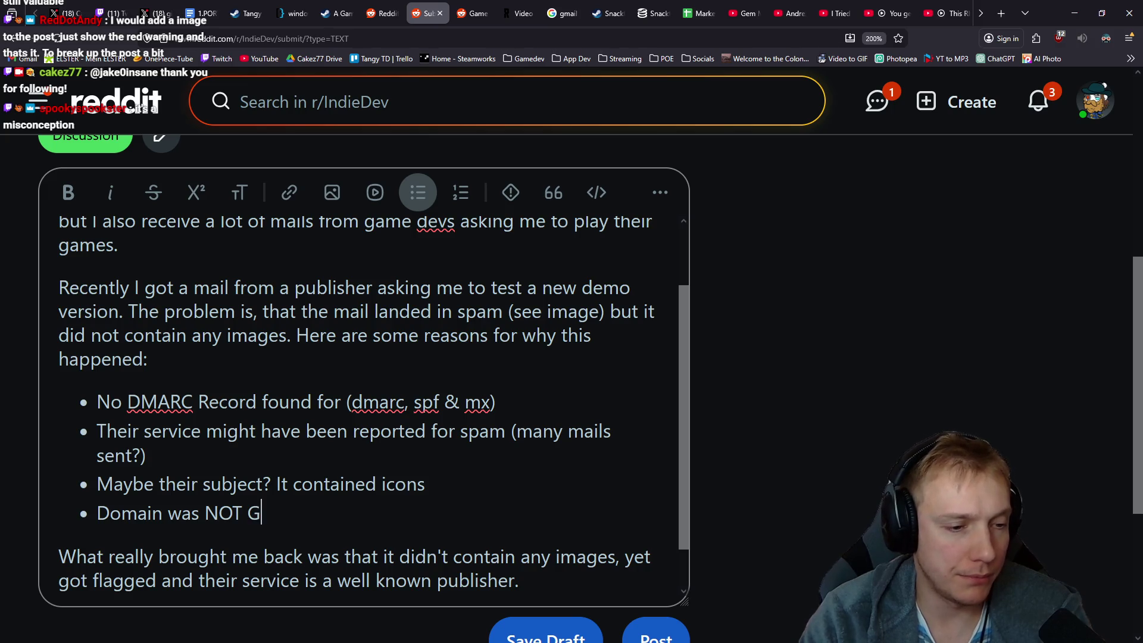
pyautogui.write("MAIl, I'm using G")
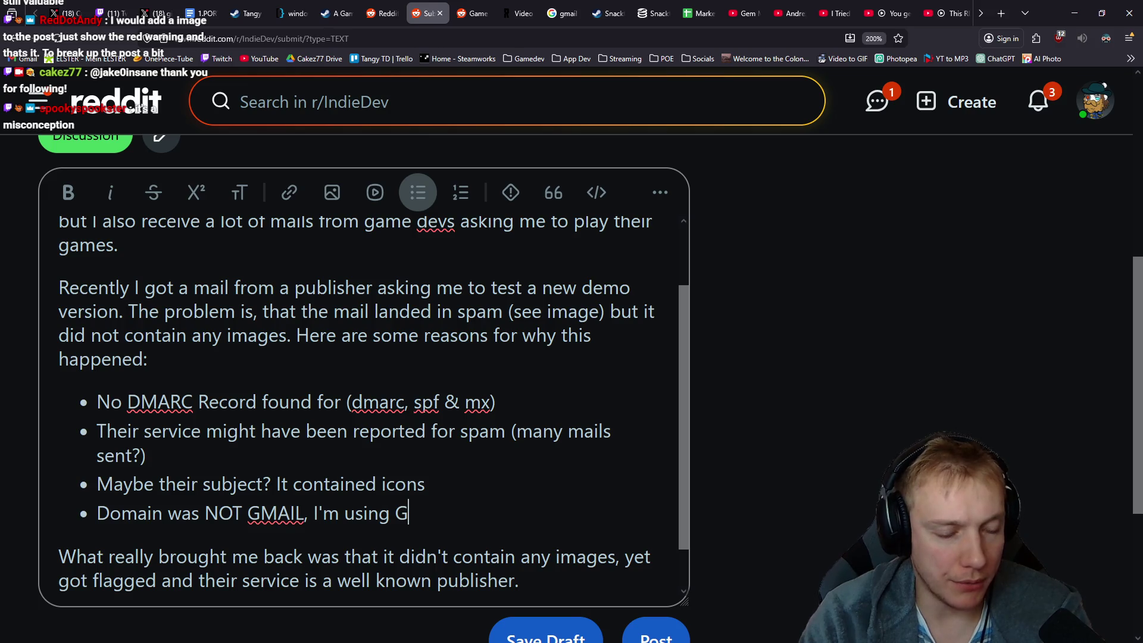
pyautogui.write('MAIL')
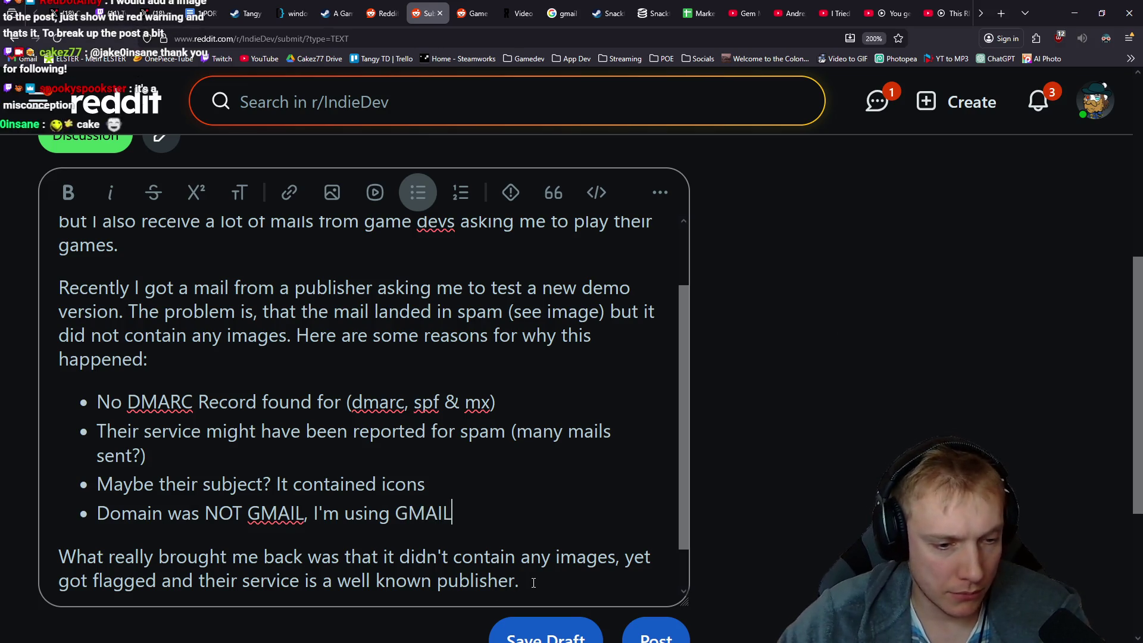
# Re-enter 'I already told them about this, but it still' as the final paragraph
pyautogui.click(442, 595)
pyautogui.press('Return')
pyautogui.write('I already told them about this, but it still')
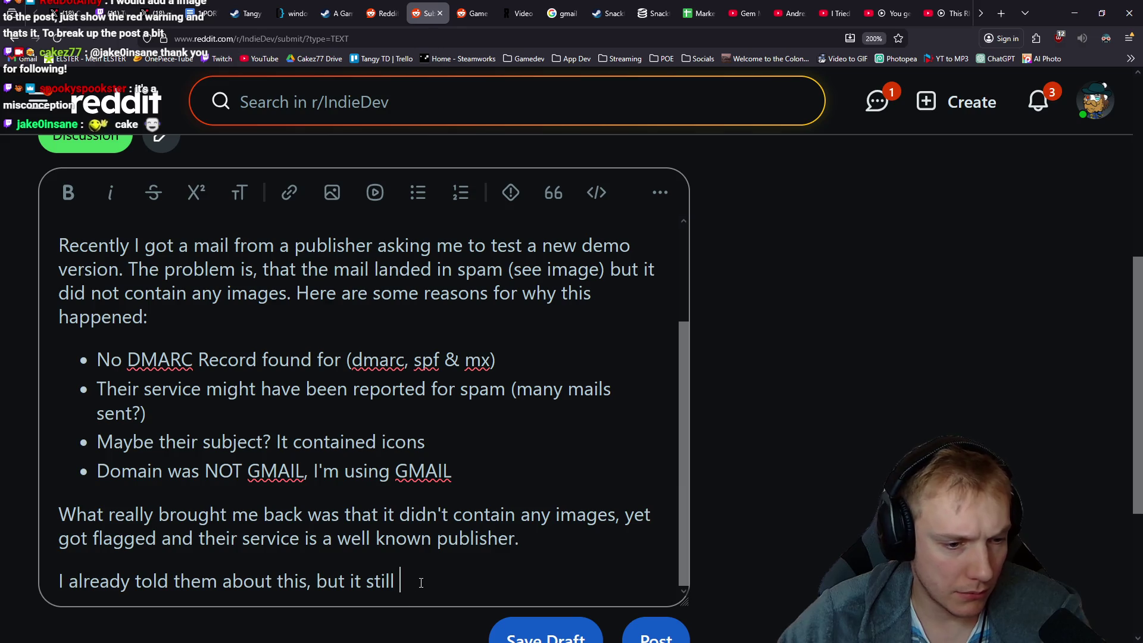
# Finish the closing paragraph with 'and they are looking into it.'
pyautogui.press('BackSpace')
pyautogui.press('BackSpace')
pyautogui.press('BackSpace')
pyautogui.press('BackSpace')
pyautogui.press('BackSpace')
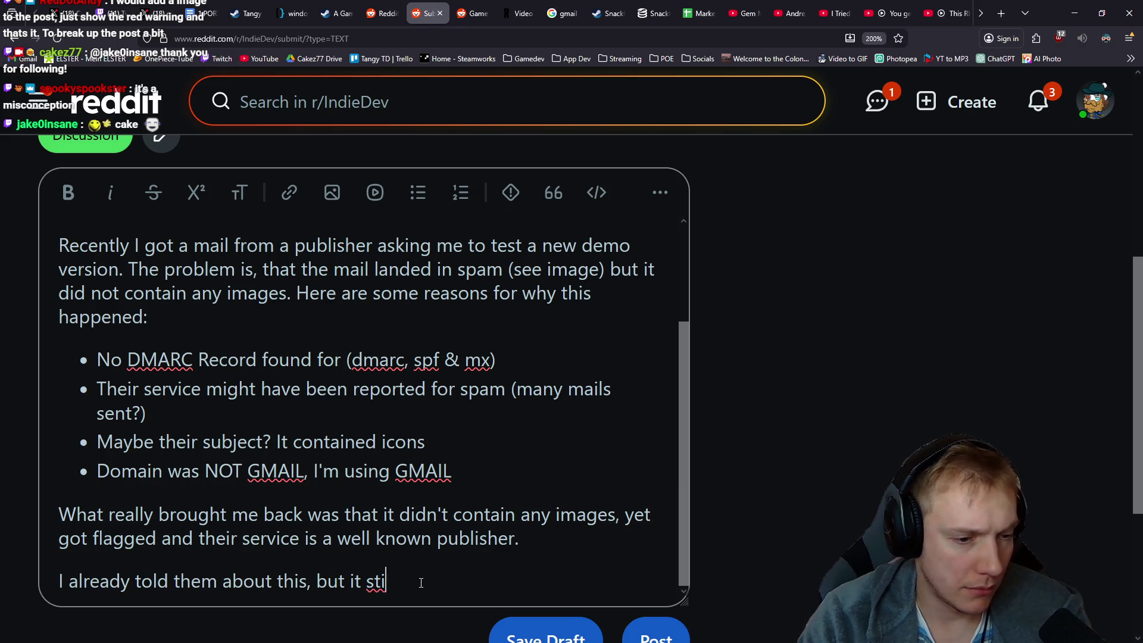
pyautogui.press('BackSpace')
pyautogui.press('BackSpace')
pyautogui.press('BackSpace')
pyautogui.write('and they are looking in')
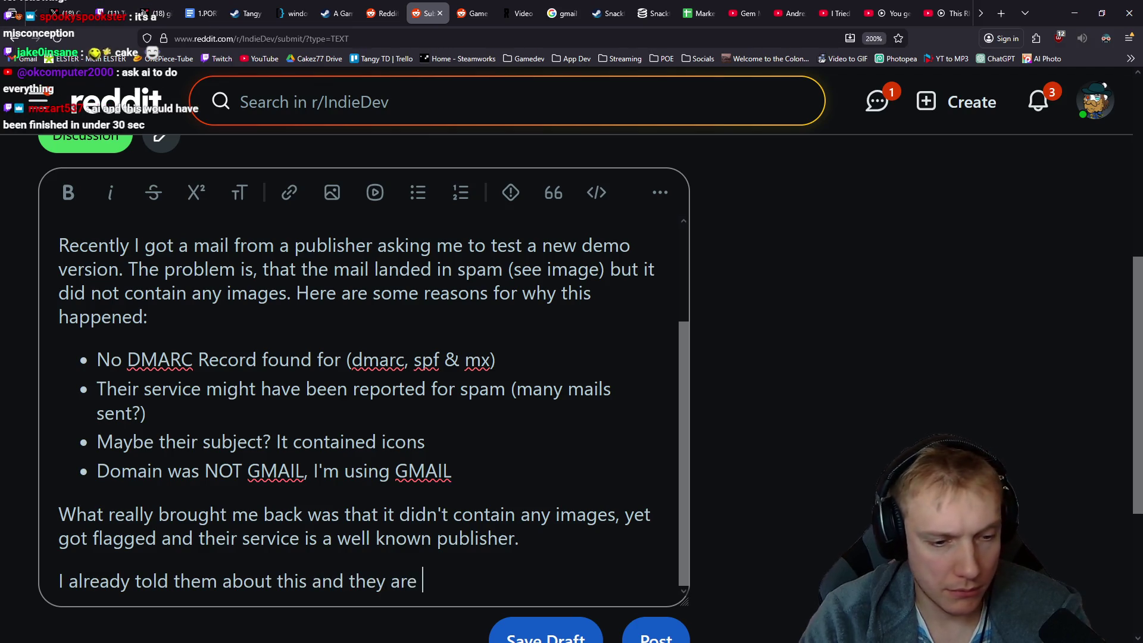
pyautogui.write('to it.')
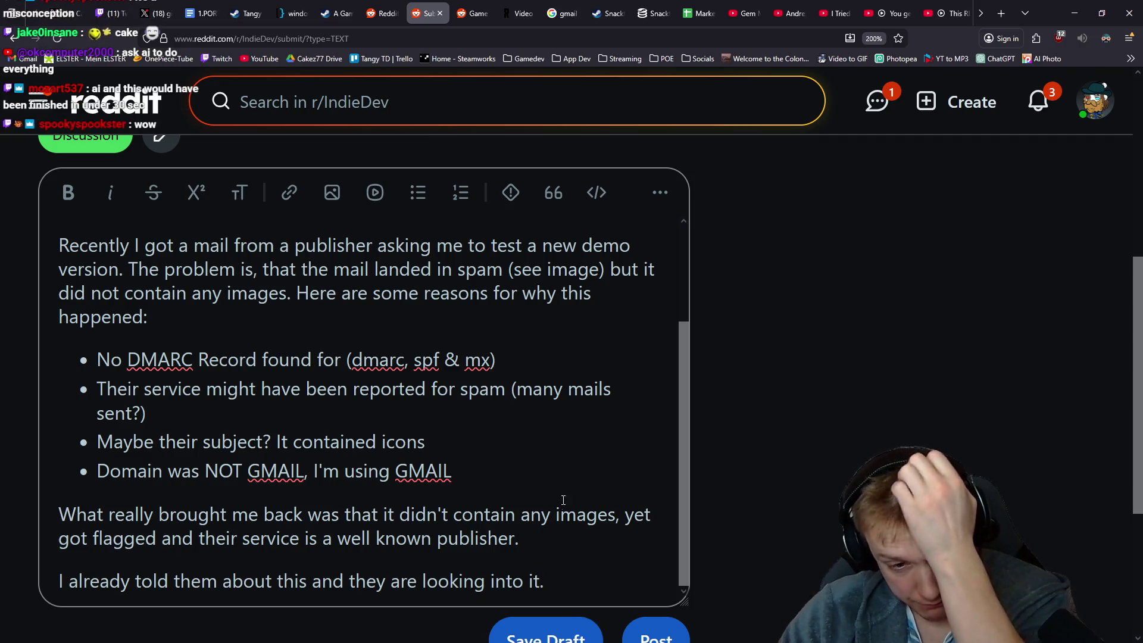
# Check the attached spam warning screenshot under Images & Video, then return to the text body
pyautogui.scroll(-2, 507, 518)
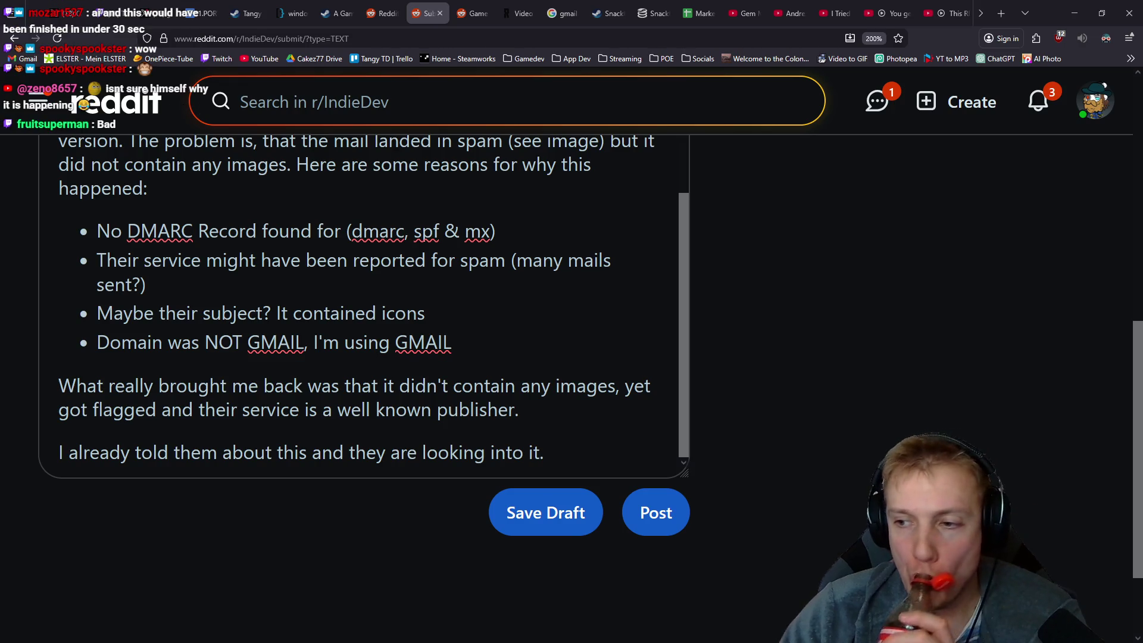
pyautogui.scroll(10, 450, 254)
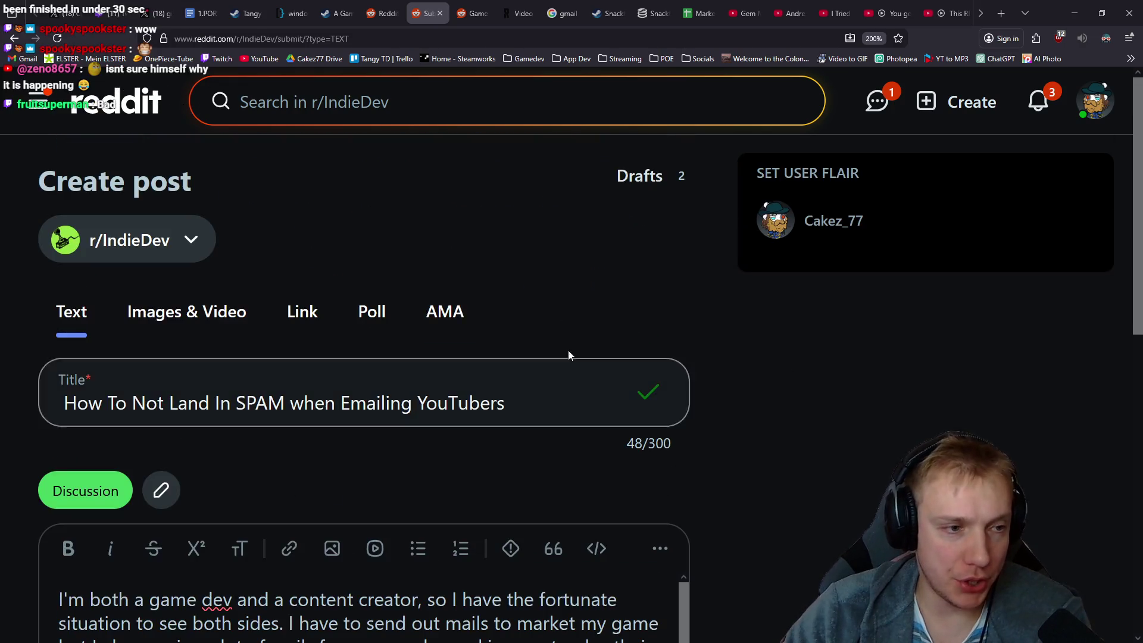
pyautogui.click(198, 320)
pyautogui.scroll(-4, 716, 415)
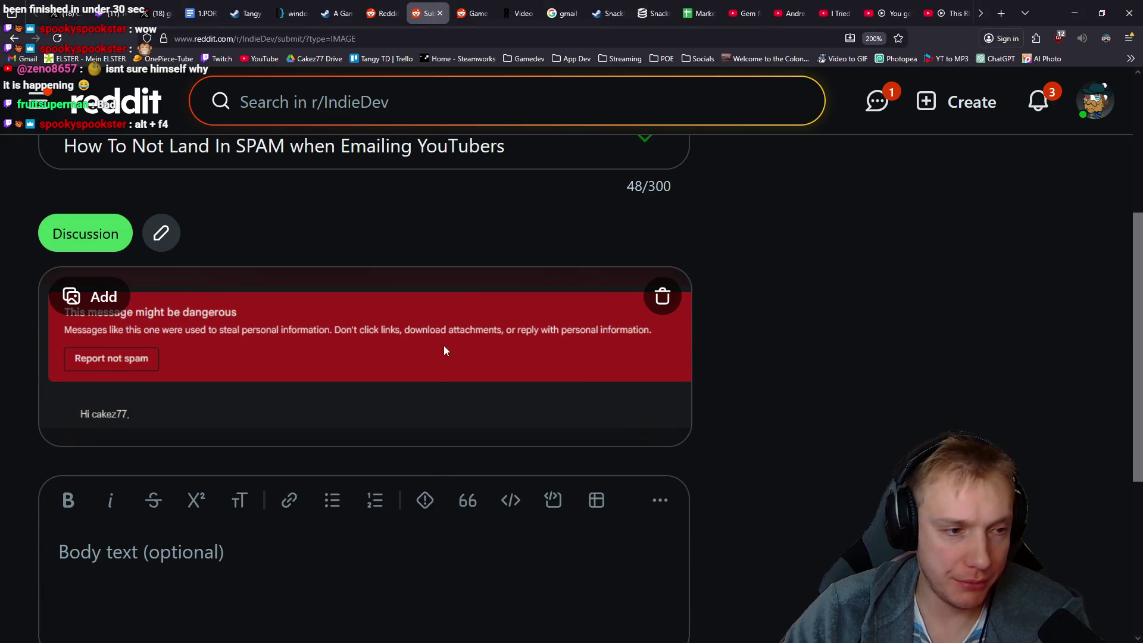
pyautogui.scroll(2, 415, 342)
pyautogui.click(72, 183)
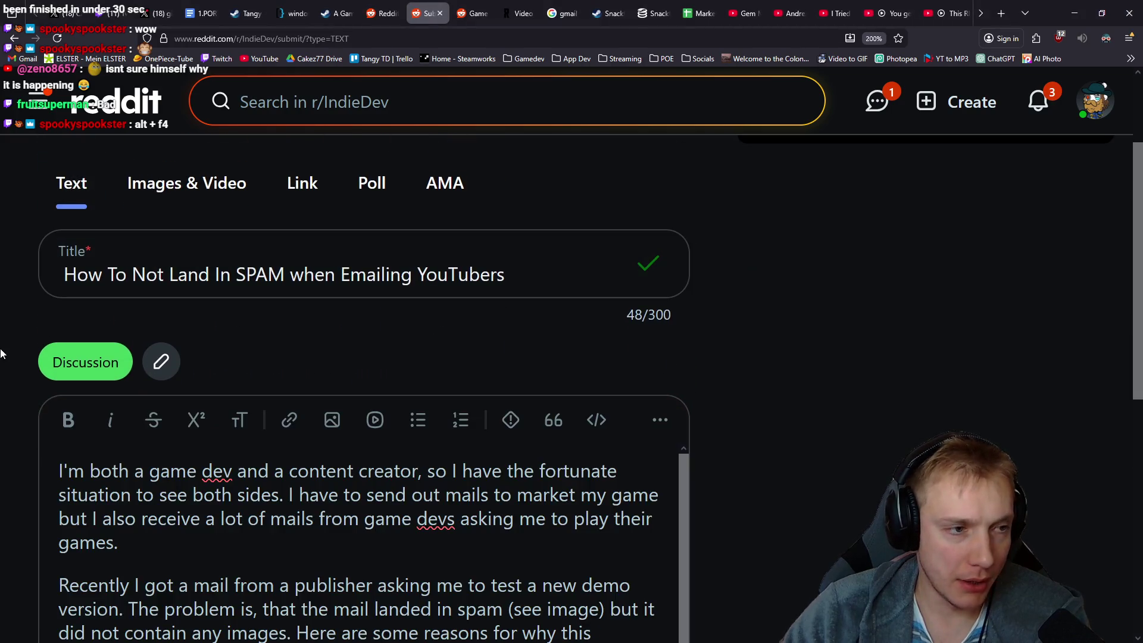
pyautogui.scroll(-4, 13, 369)
pyautogui.scroll(-3, 357, 381)
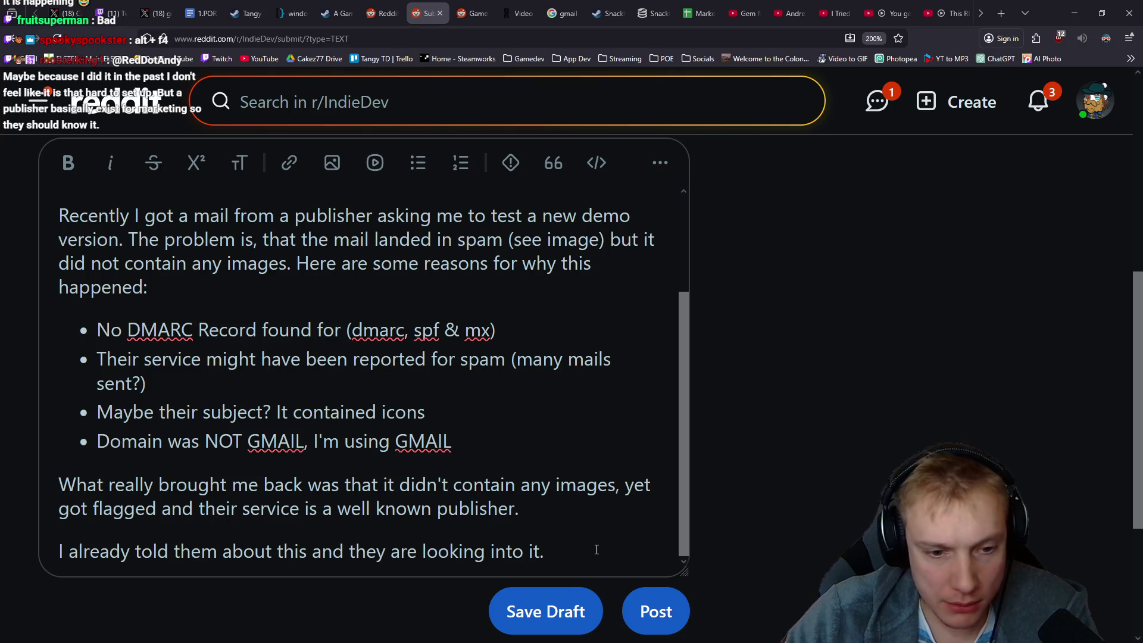
pyautogui.click(486, 415)
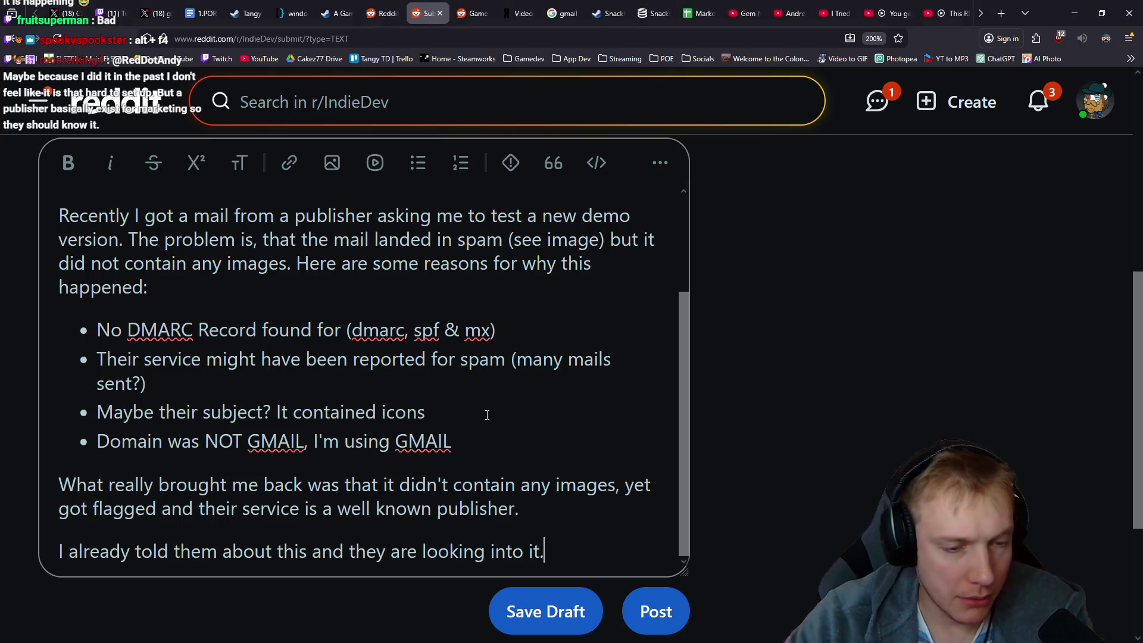
# Append ', [Key inside 🔑]' to the icons bullet and place the caret after the final sentence
pyautogui.click(432, 415)
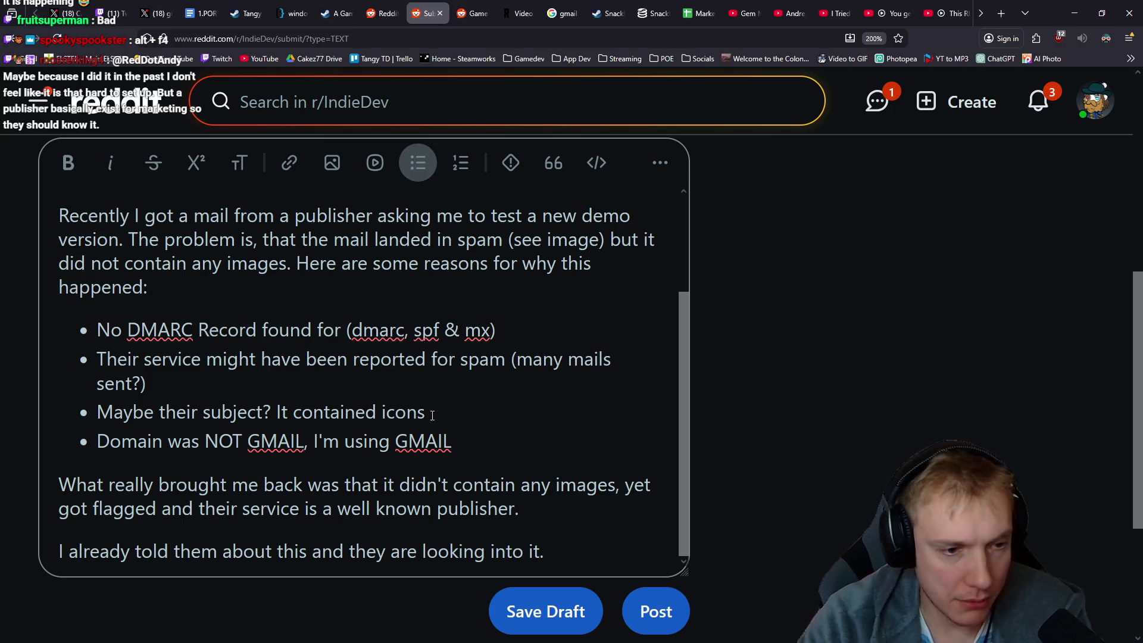
pyautogui.write(', [Key inside 🔑')
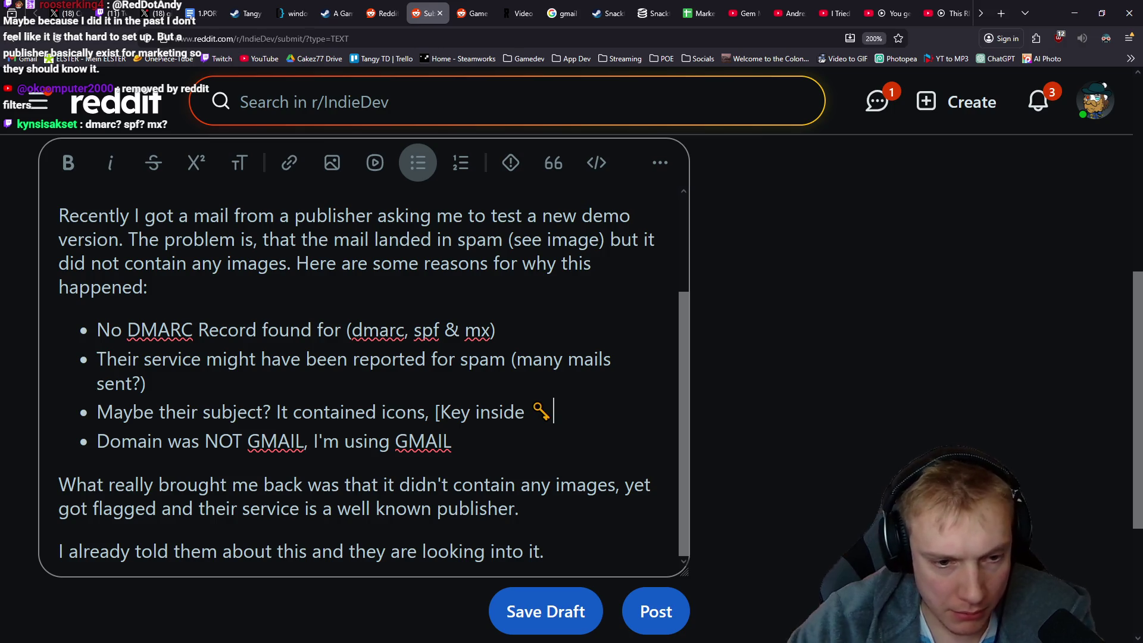
pyautogui.write(']')
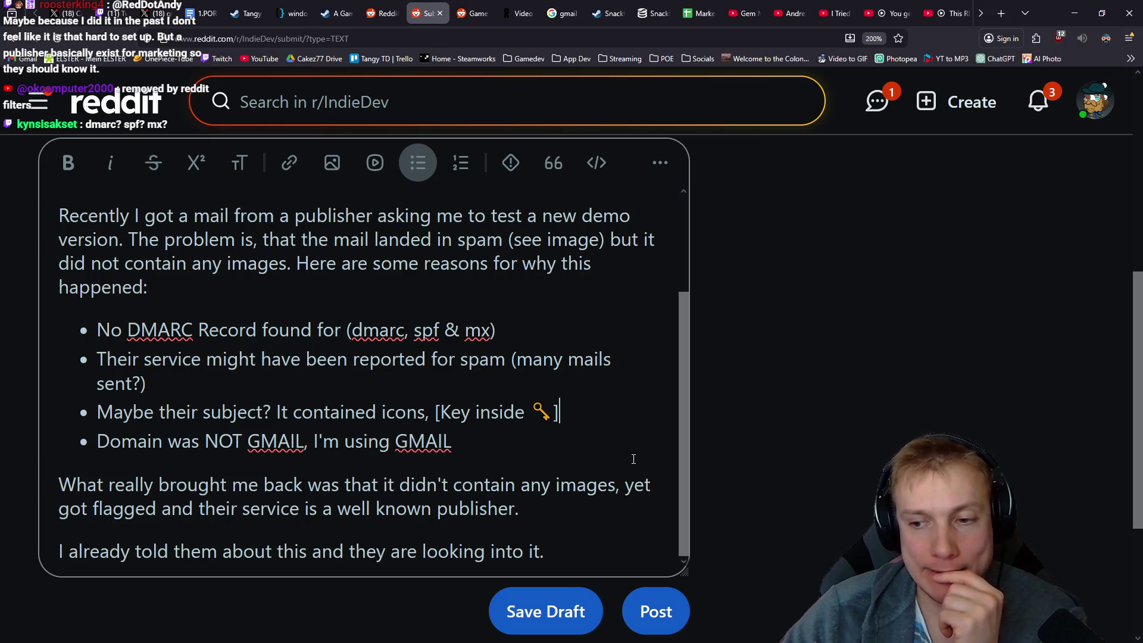
pyautogui.scroll(-2, 472, 410)
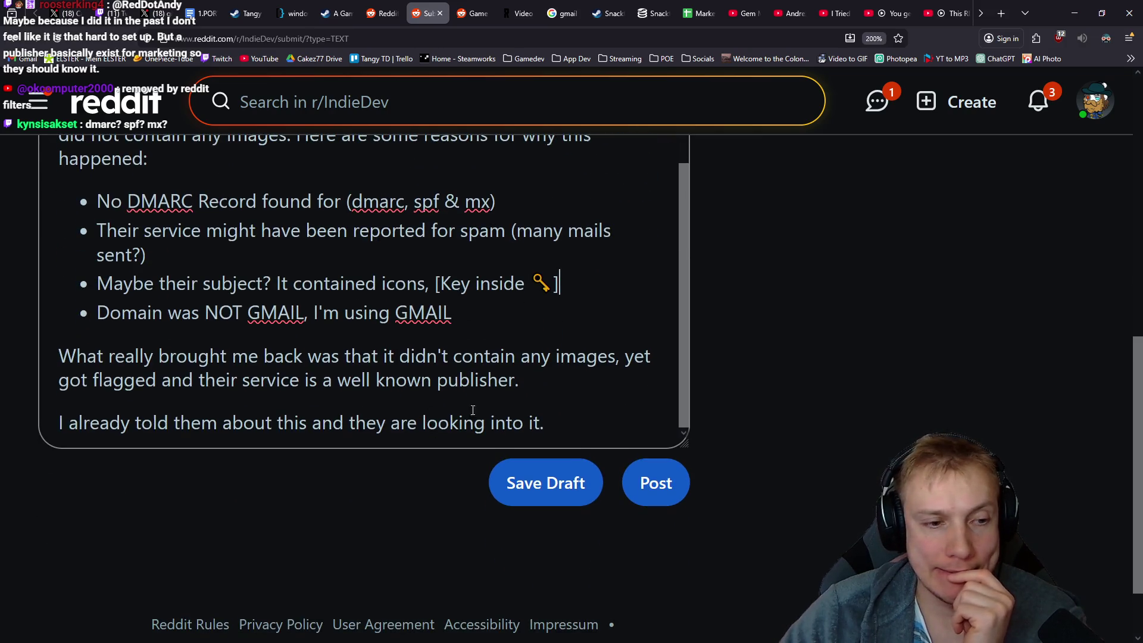
pyautogui.click(548, 378)
pyautogui.click(568, 420)
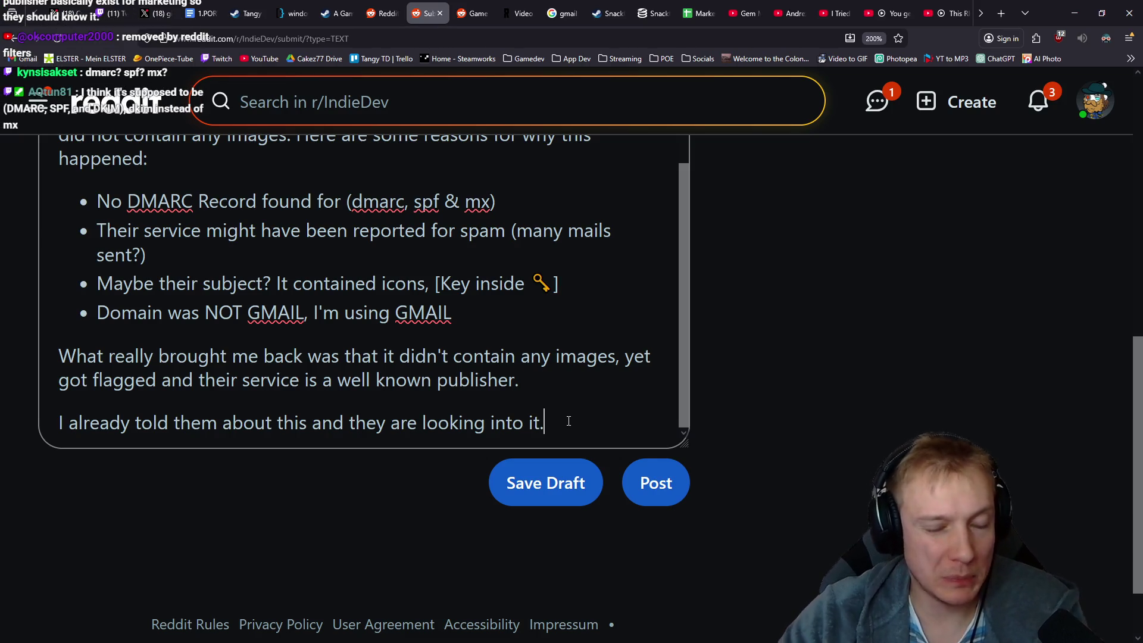
# Start a new paragraph: 'My solution is to stick to gmail and turn my account into a'
pyautogui.press('Return')
pyautogui.press('Return')
pyautogui.write('My solution')
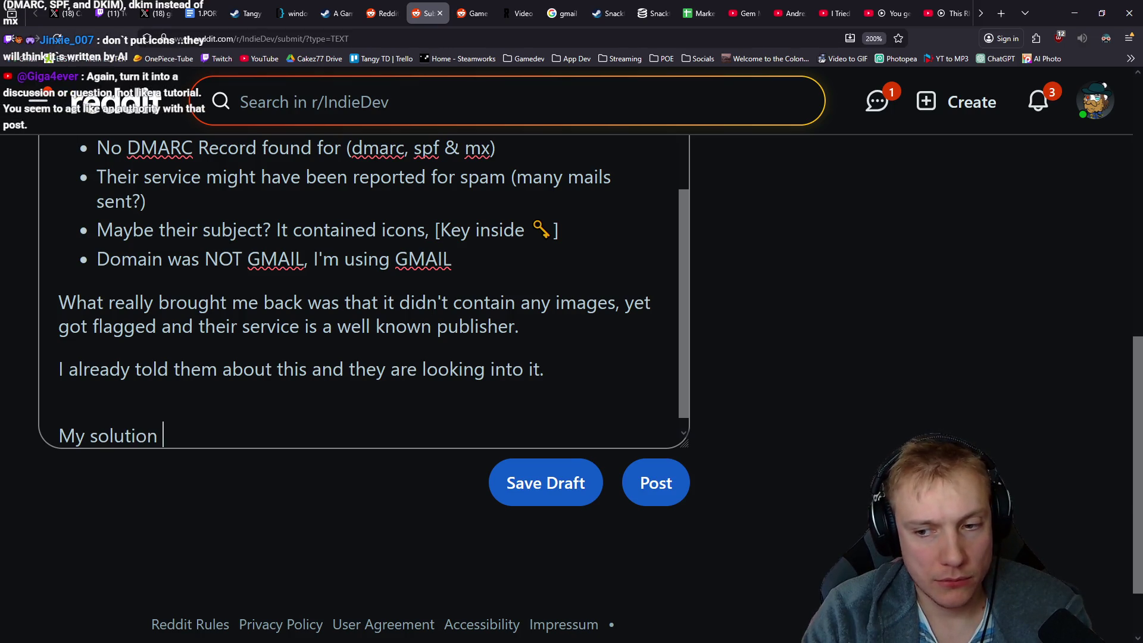
pyautogui.write(' atm thi')
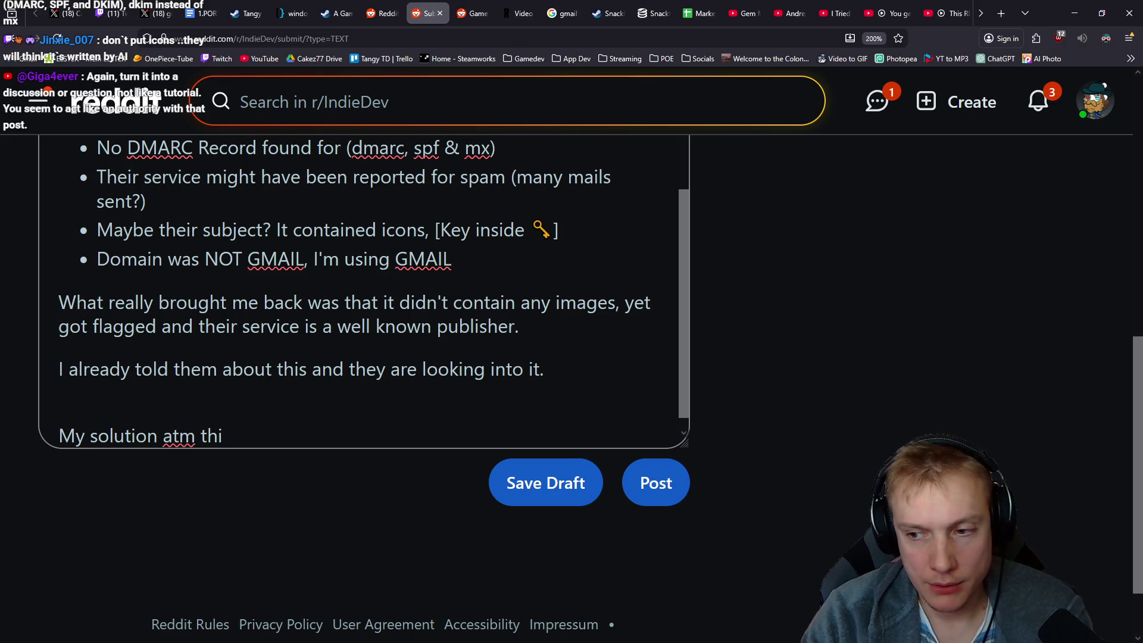
pyautogui.click(58, 409)
pyautogui.press('BackSpace')
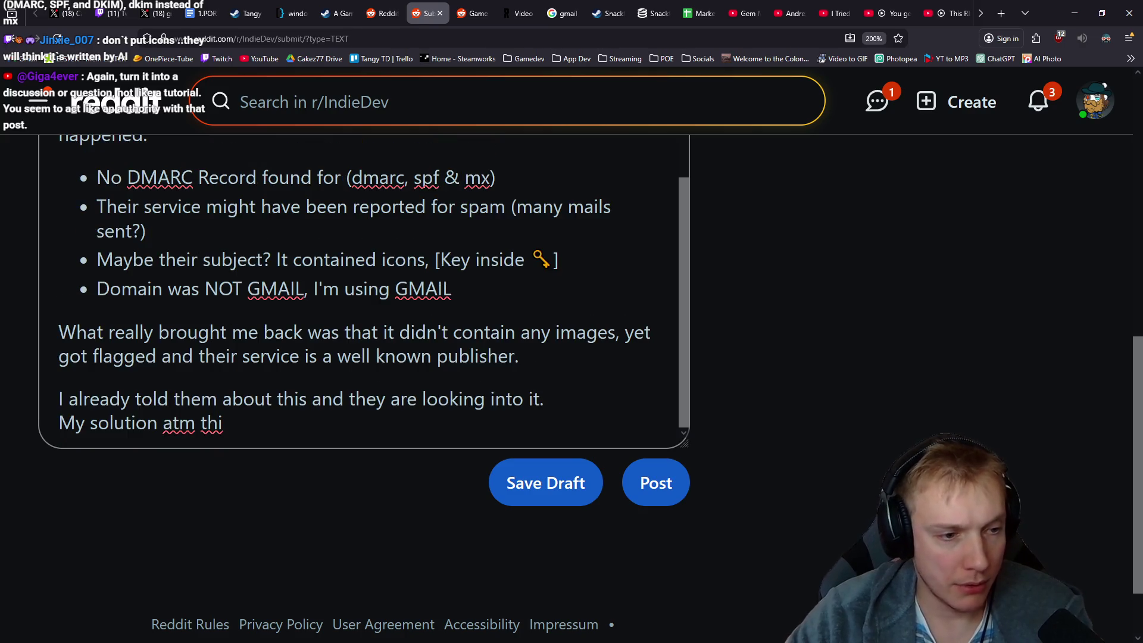
pyautogui.press('Return')
pyautogui.press('BackSpace')
pyautogui.press('BackSpace')
pyautogui.press('BackSpace')
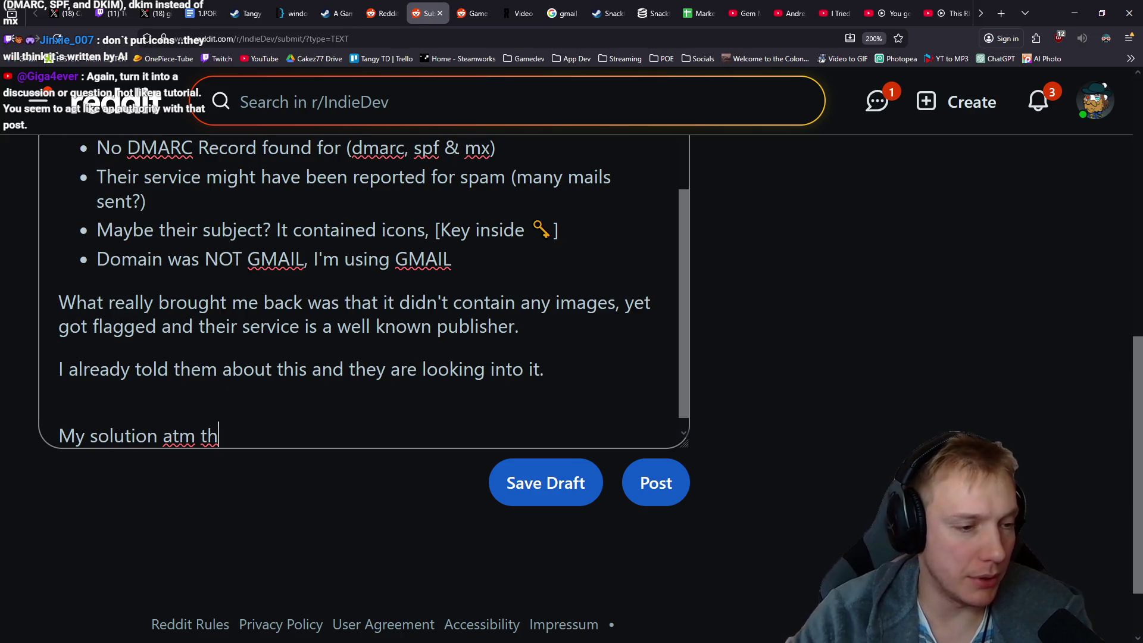
pyautogui.write('i')
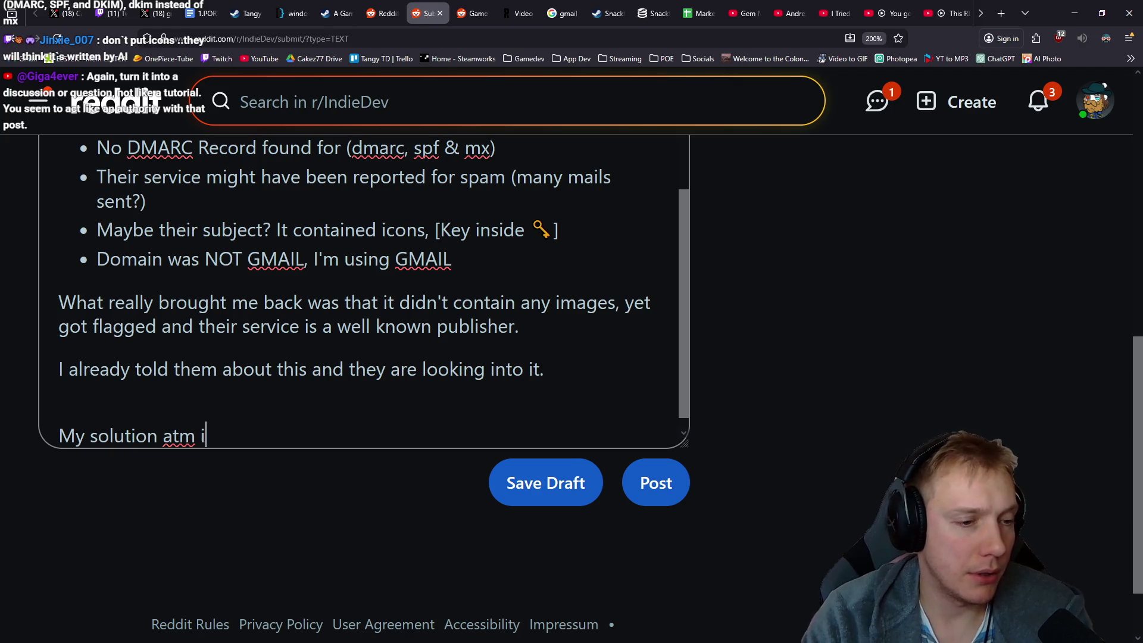
pyautogui.write('s to stick ')
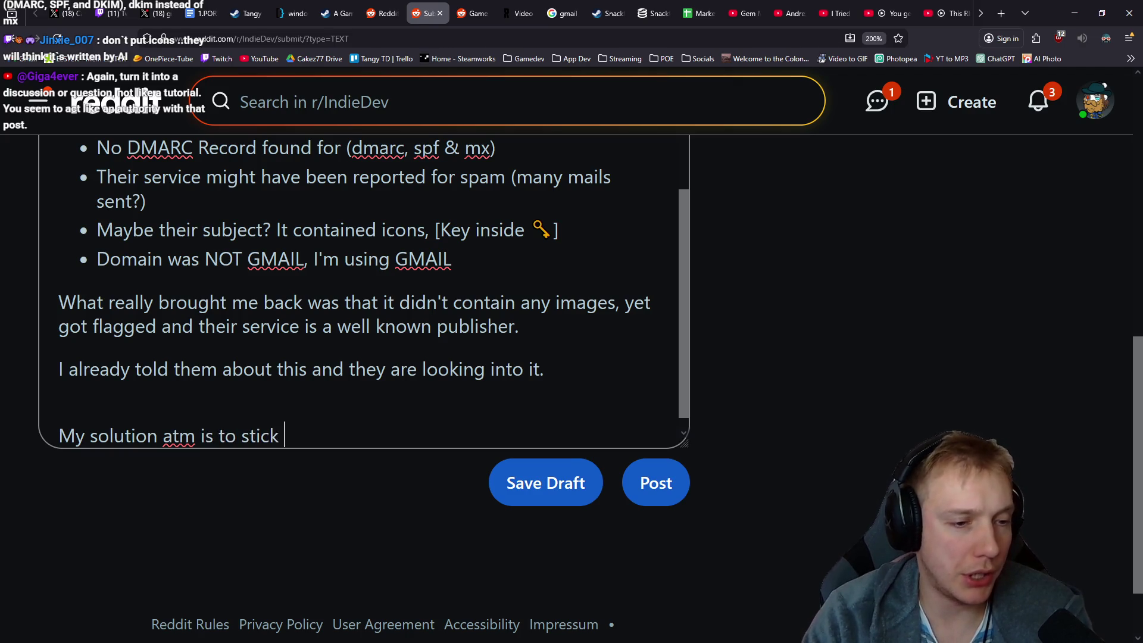
pyautogui.write('to gmail and ')
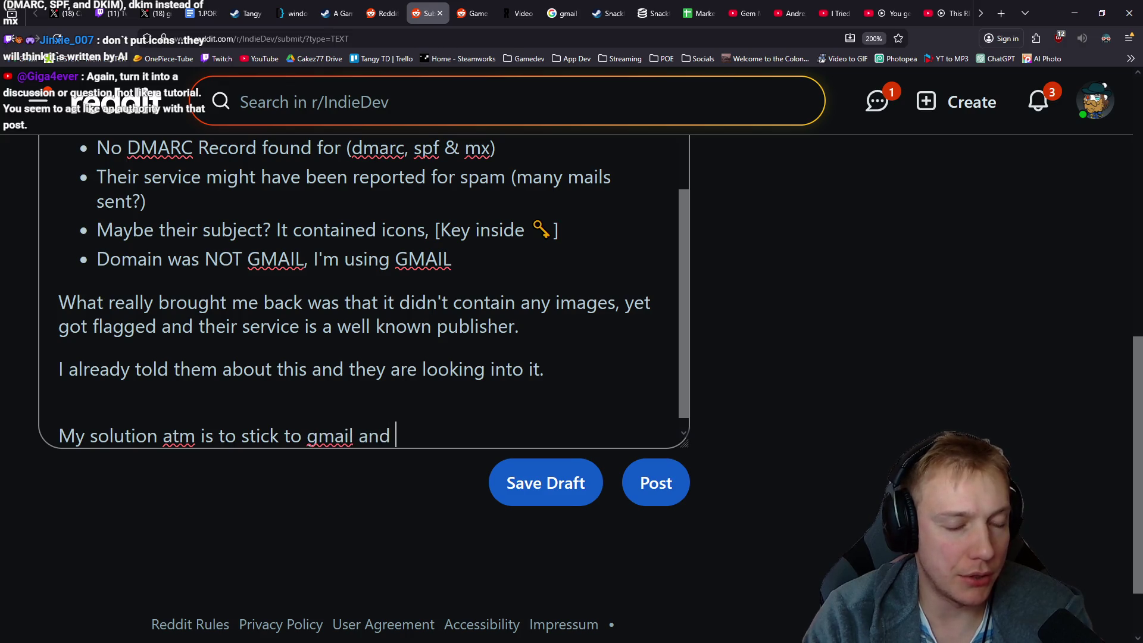
pyautogui.write('turn my account into a')
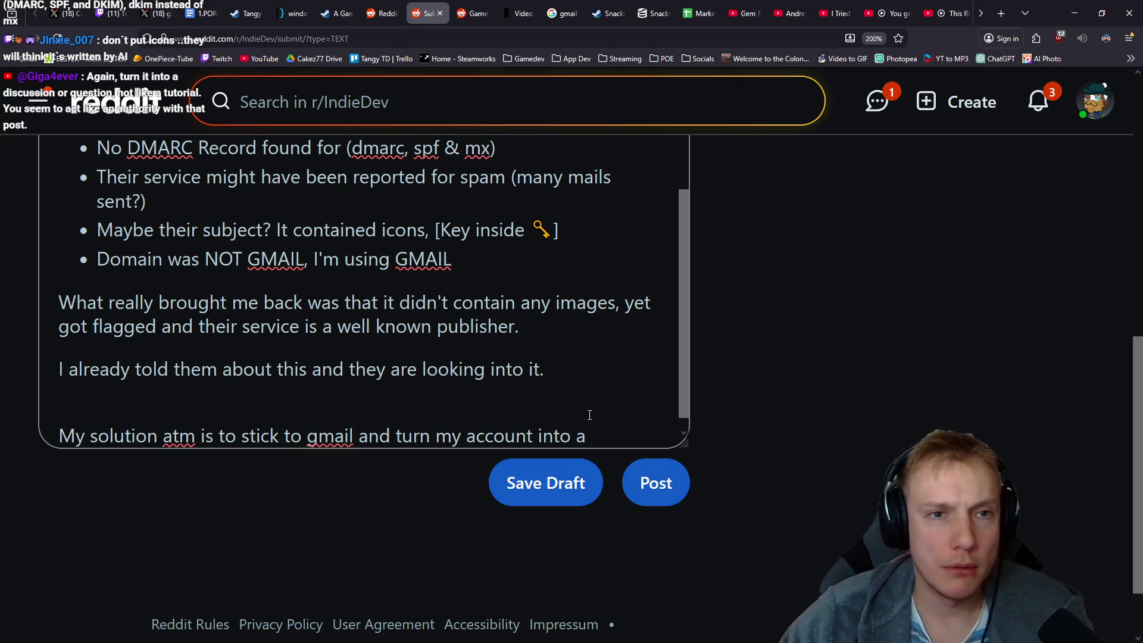
# Check Gmail business email pricing, then restore the blank line before the solution paragraph
pyautogui.click(563, 13)
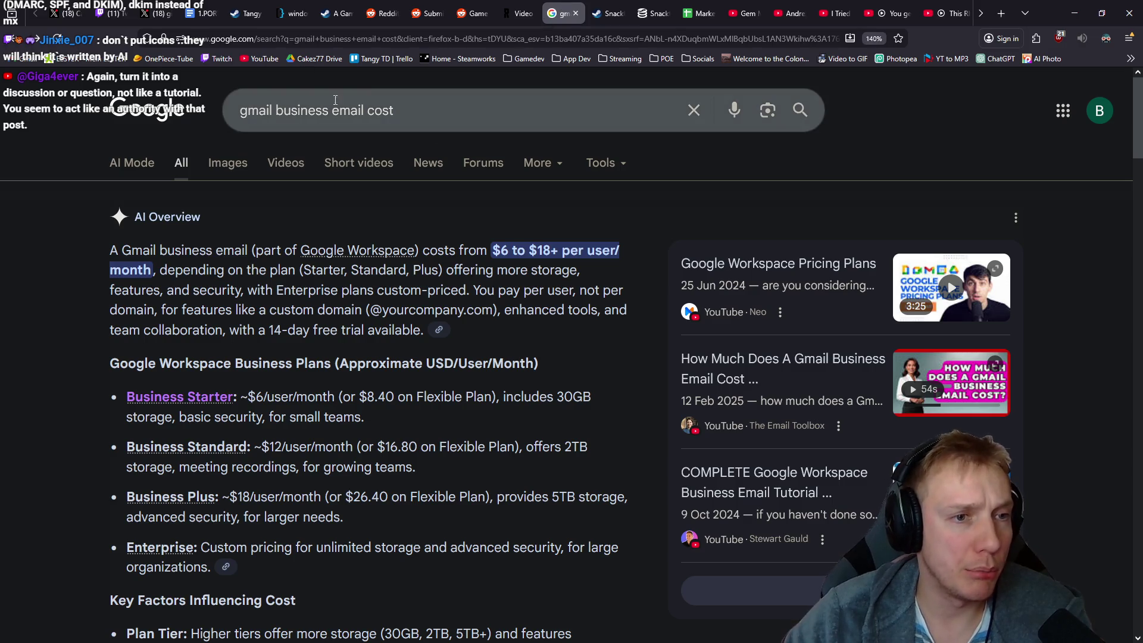
pyautogui.click(428, 13)
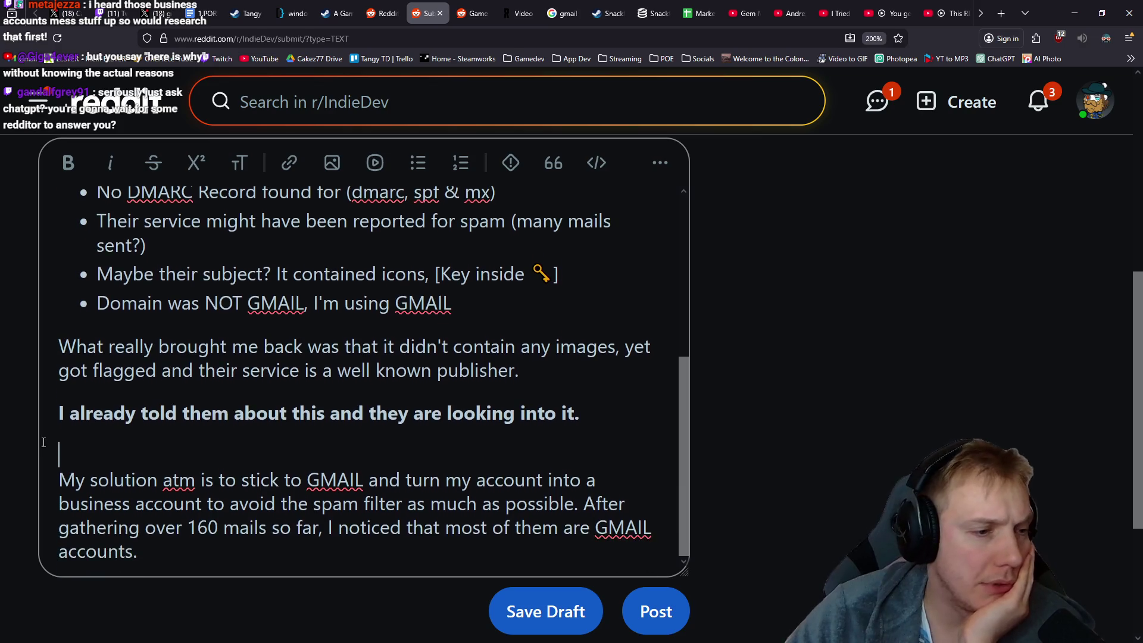
pyautogui.click(70, 412)
pyautogui.click(76, 463)
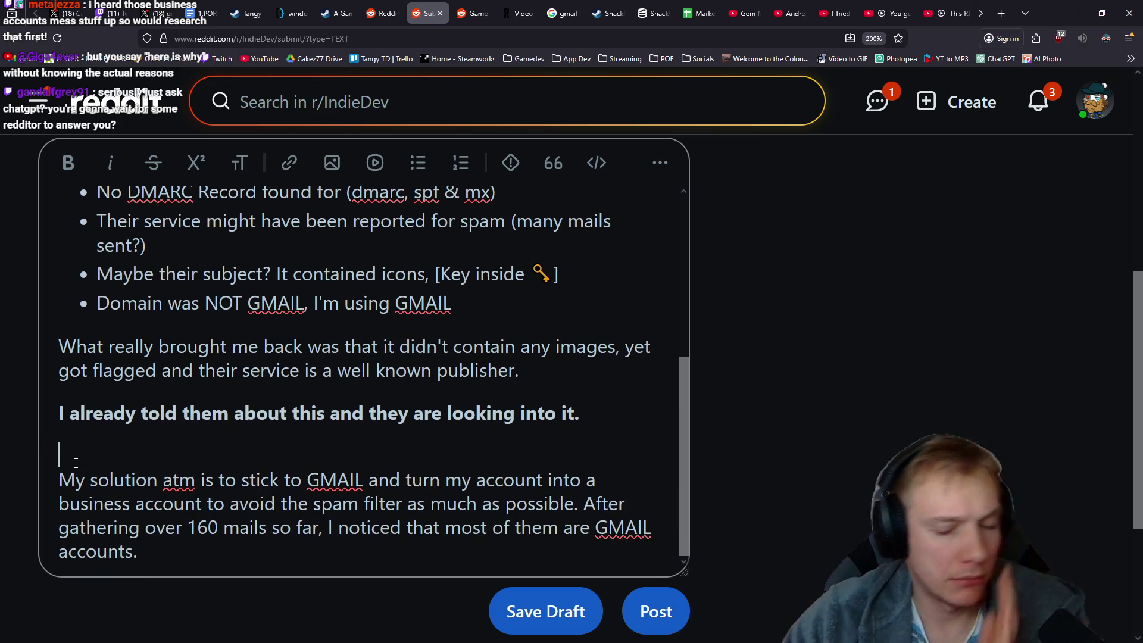
pyautogui.press('BackSpace')
pyautogui.press('Return')
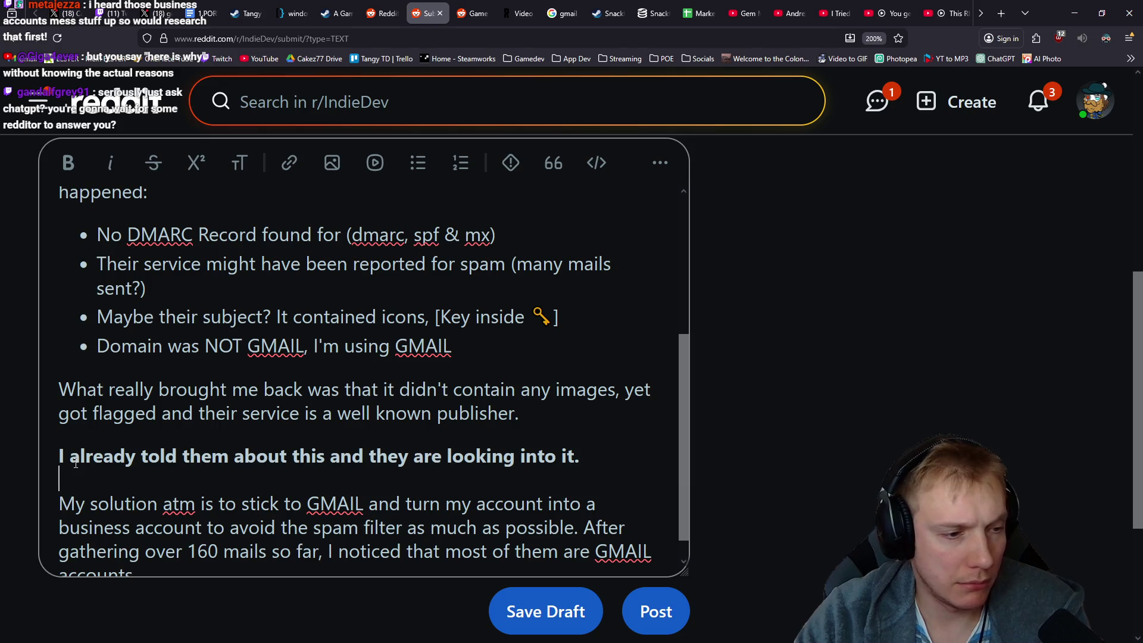
pyautogui.scroll(-1, 229, 381)
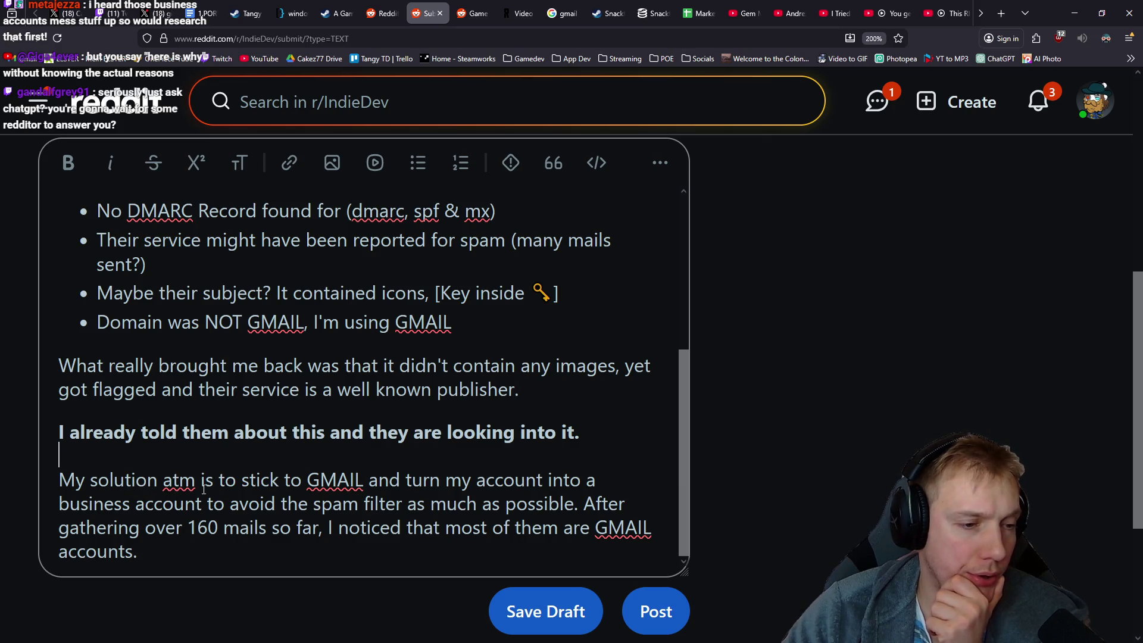
# Delete 'atm' from the solution line and add the closing question 'What do you think?'
pyautogui.moveTo(201, 482); pyautogui.dragTo(164, 484)
pyautogui.press('BackSpace')
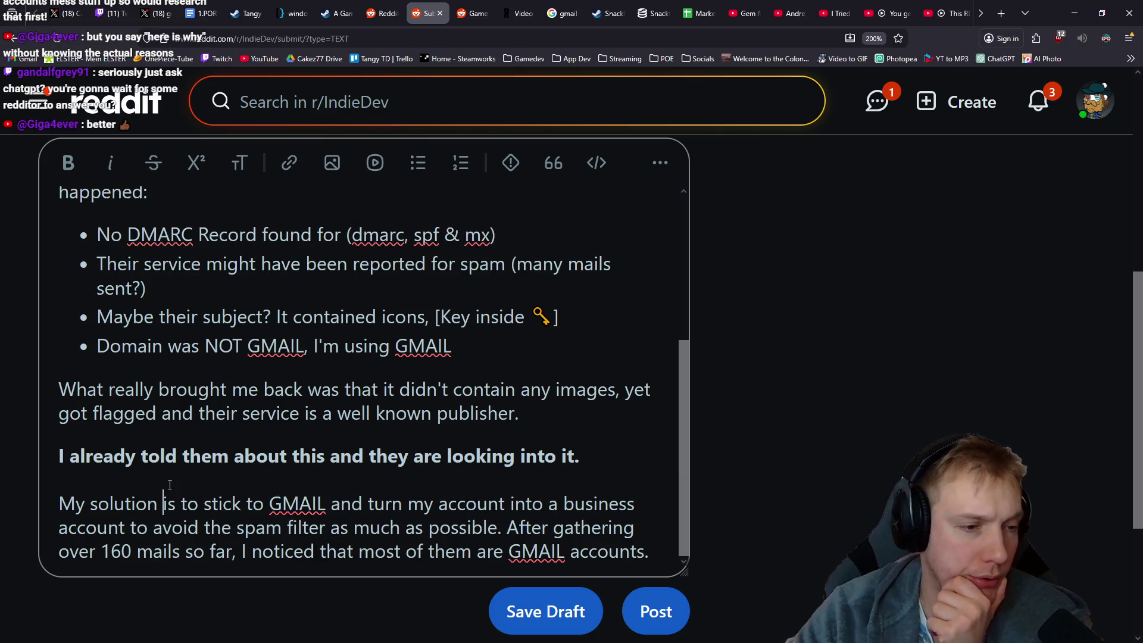
pyautogui.scroll(-3, 505, 360)
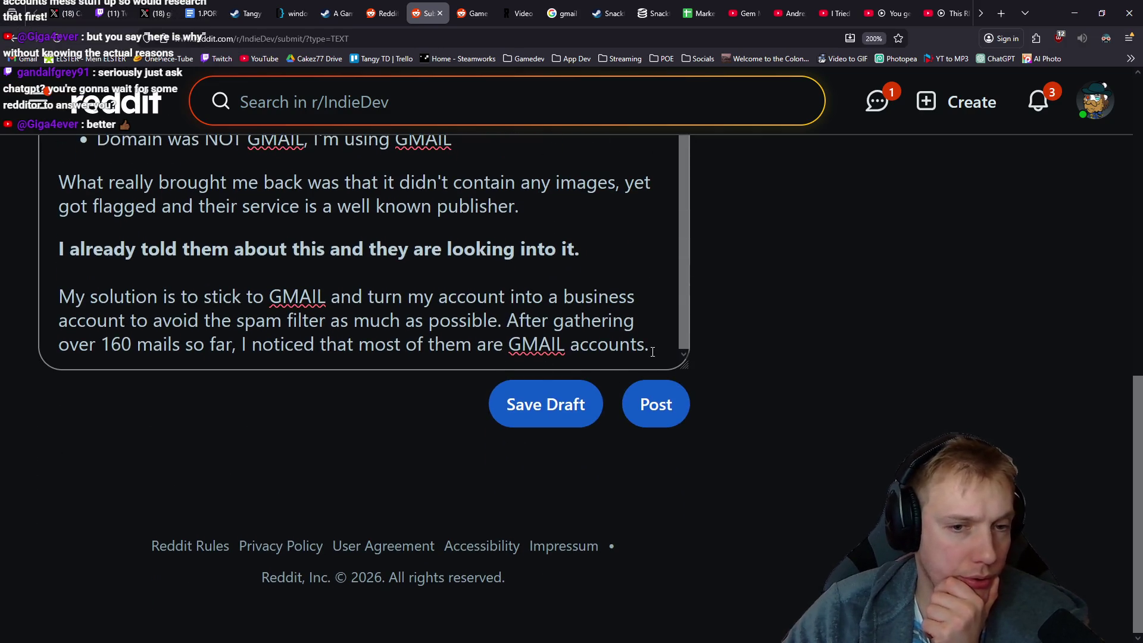
pyautogui.click(653, 346)
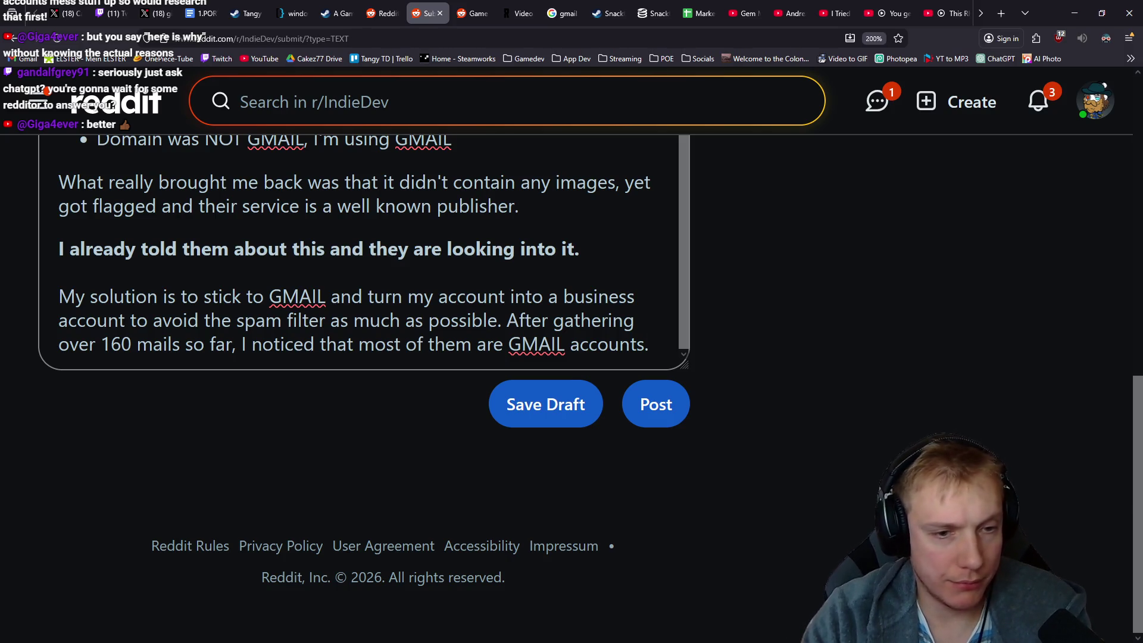
pyautogui.press('Return')
pyautogui.write('Wha')
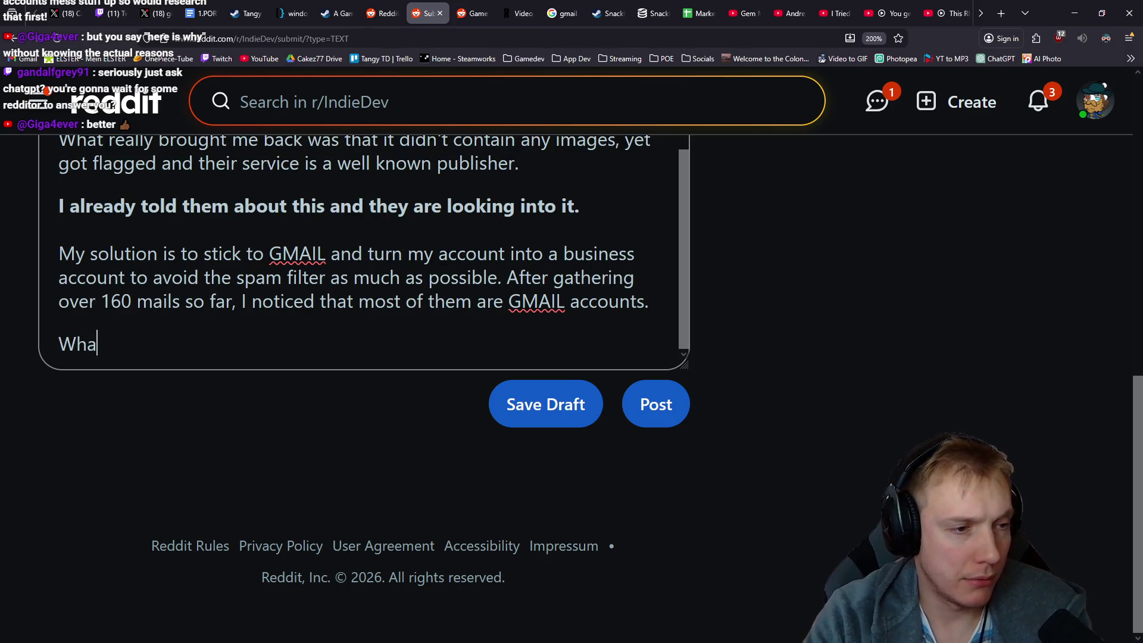
pyautogui.write('t do you think?')
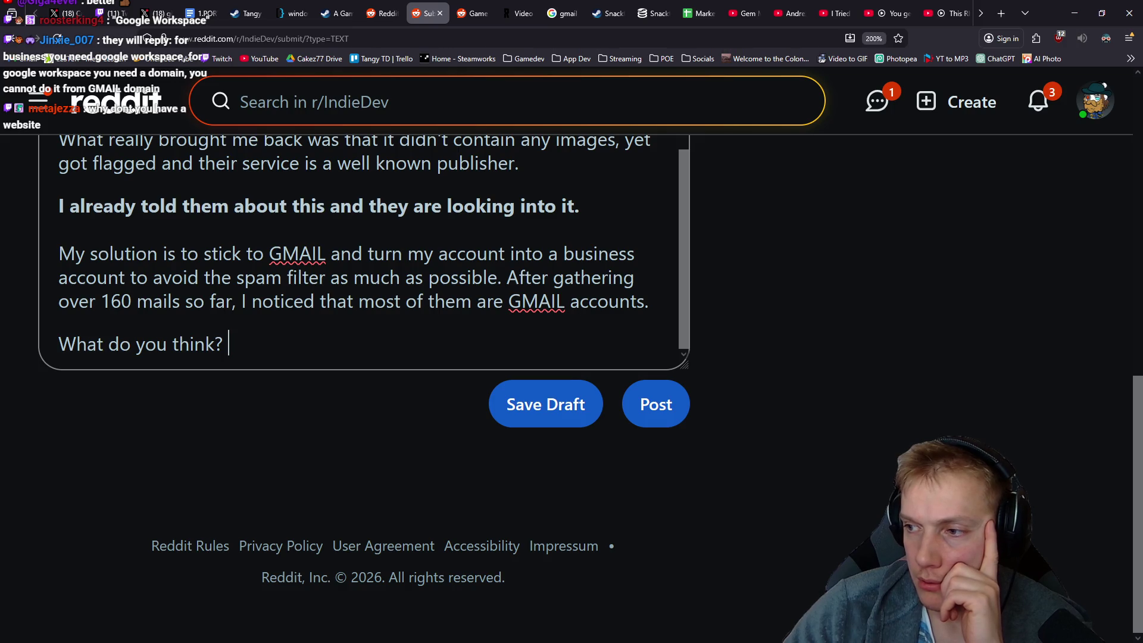
# Scroll the post body back up to the bullet list
pyautogui.scroll(5, 483, 244)
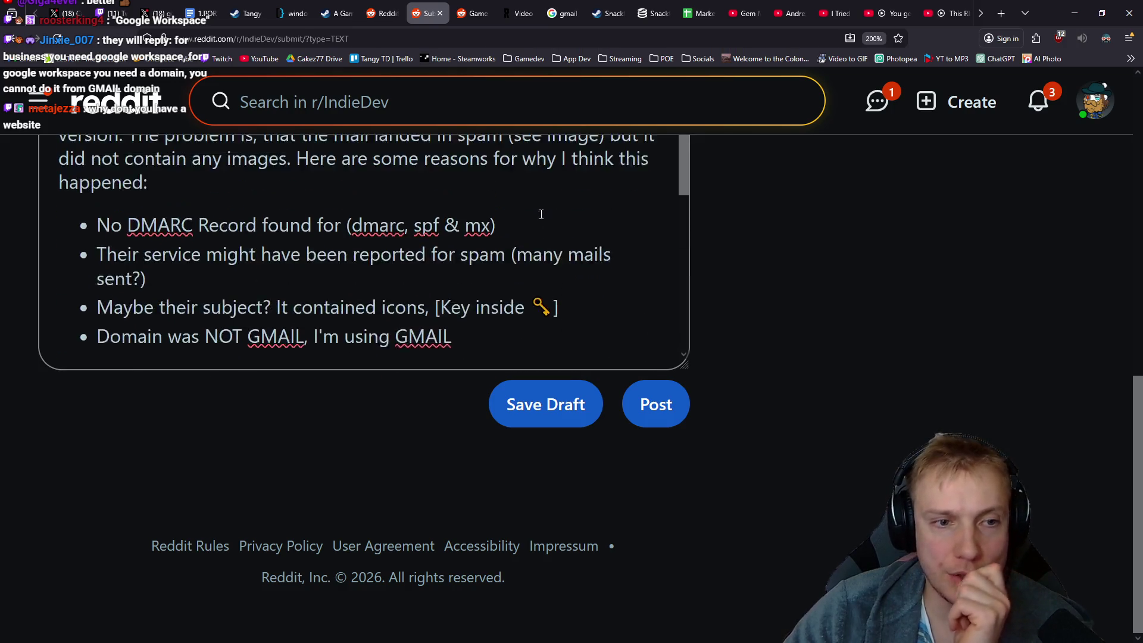
# In the first bullet, capitalize 'DMARC' and 'SPF' and replace 'mx' with 'DKIM'
pyautogui.click(404, 237)
pyautogui.press('BackSpace')
pyautogui.press('BackSpace')
pyautogui.press('BackSpace')
pyautogui.write('DMARC')
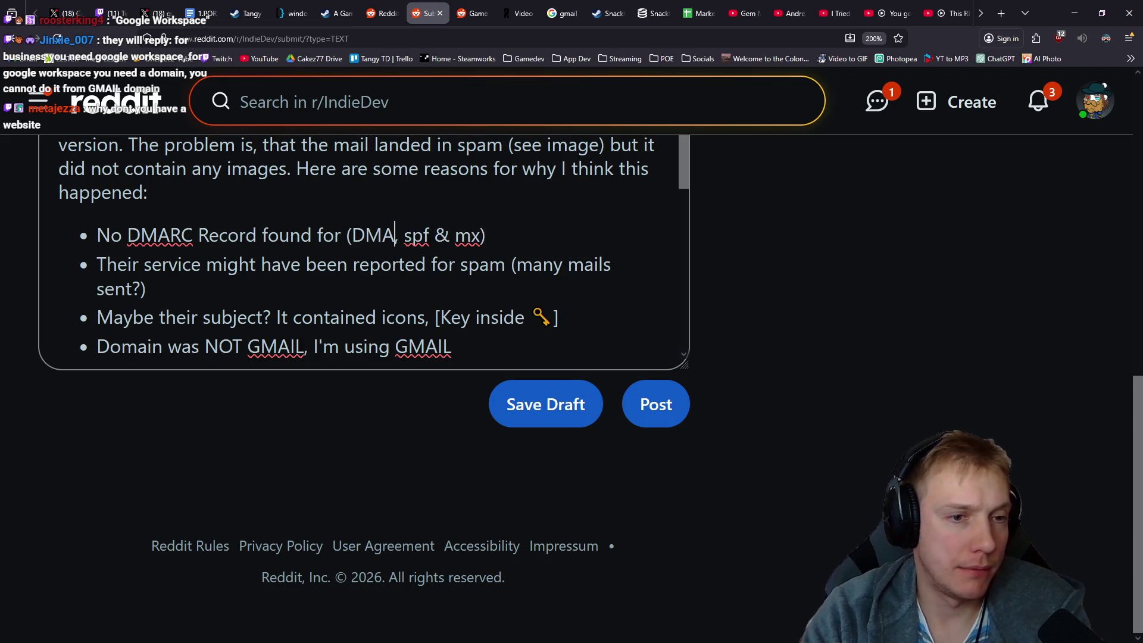
pyautogui.click(446, 235)
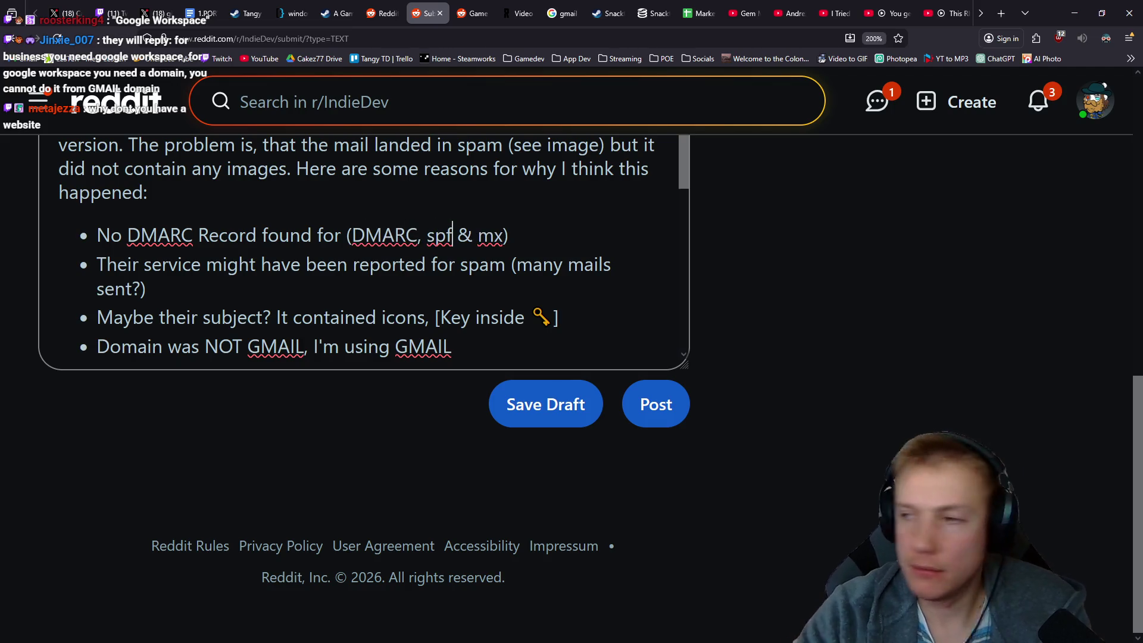
pyautogui.press('BackSpace')
pyautogui.press('BackSpace')
pyautogui.press('BackSpace')
pyautogui.write('SPF')
pyautogui.press('Right')
pyautogui.press('Right')
pyautogui.press('Right')
pyautogui.press('BackSpace')
pyautogui.press('BackSpace')
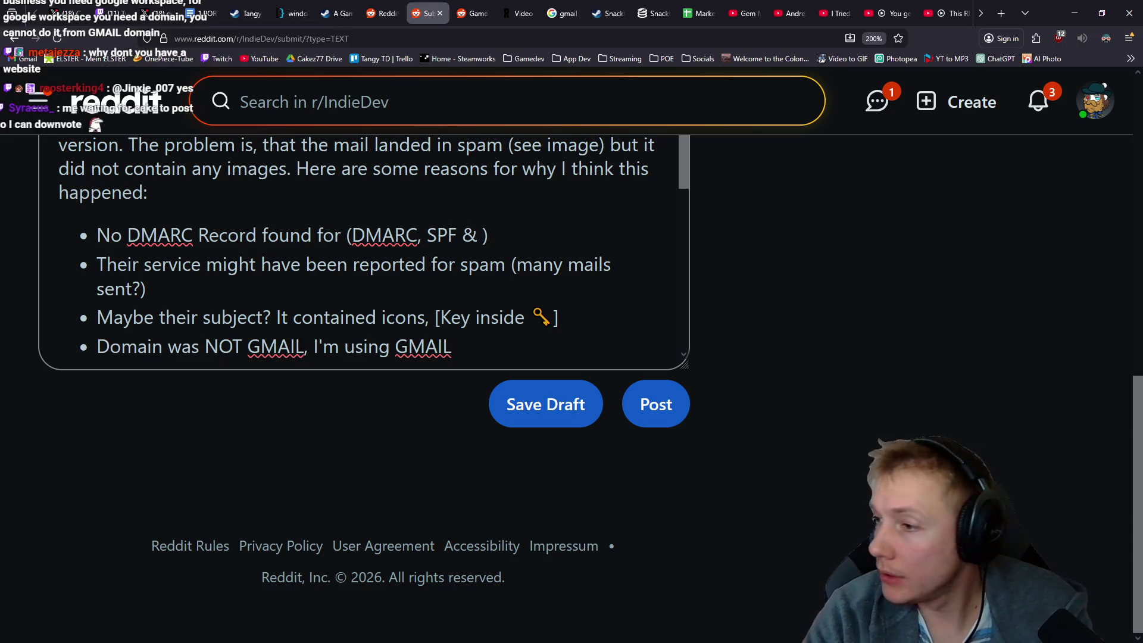
pyautogui.write('DKIM')
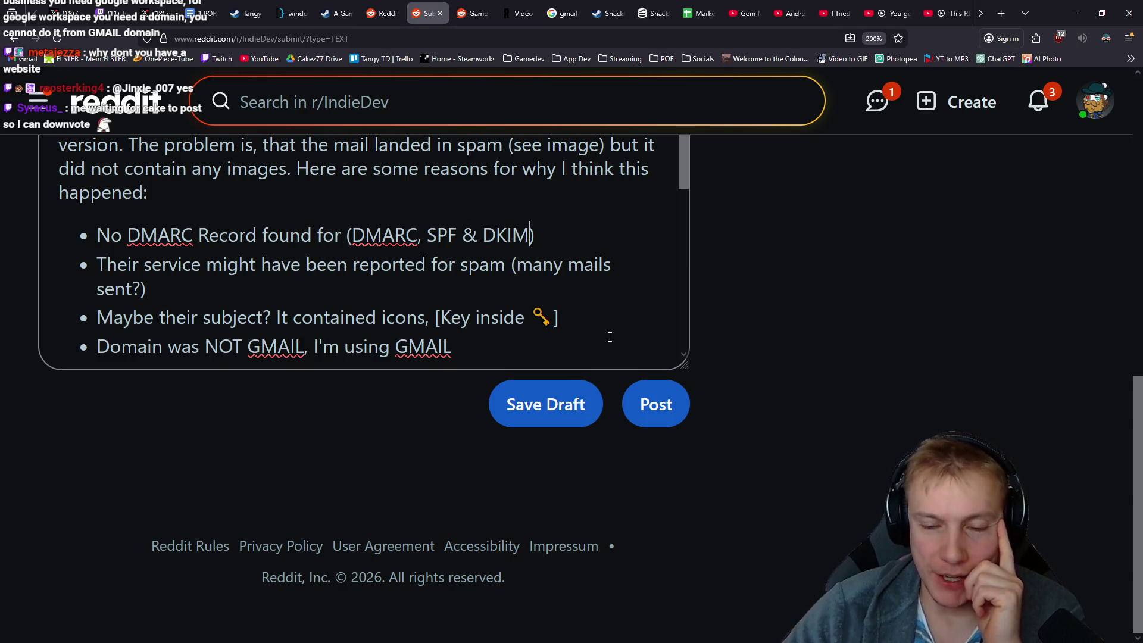
pyautogui.scroll(-5, 571, 307)
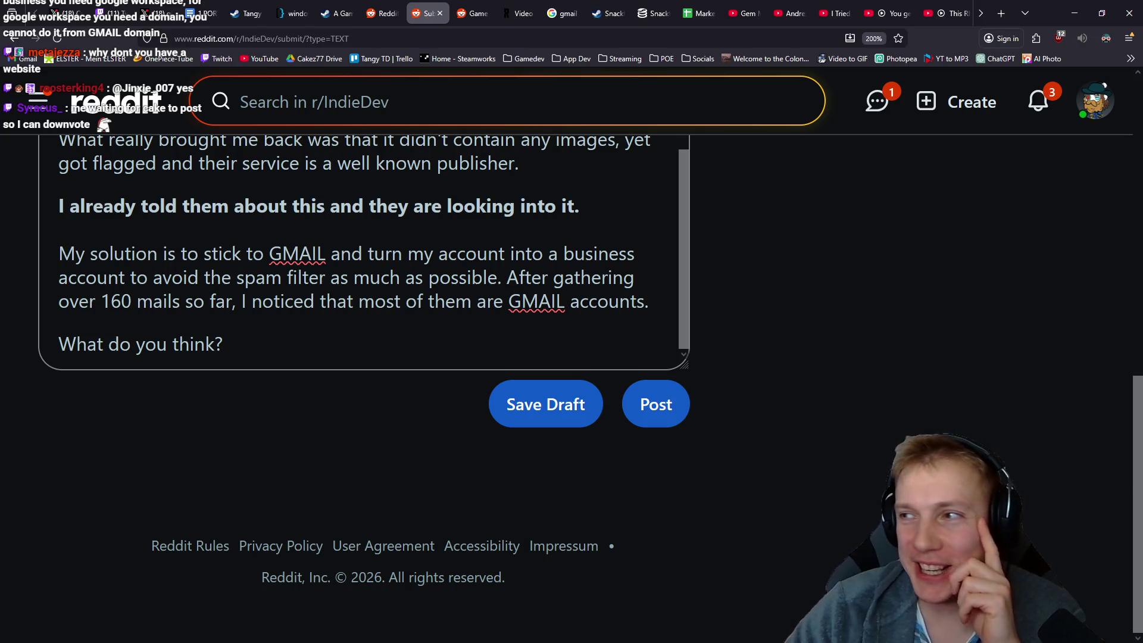
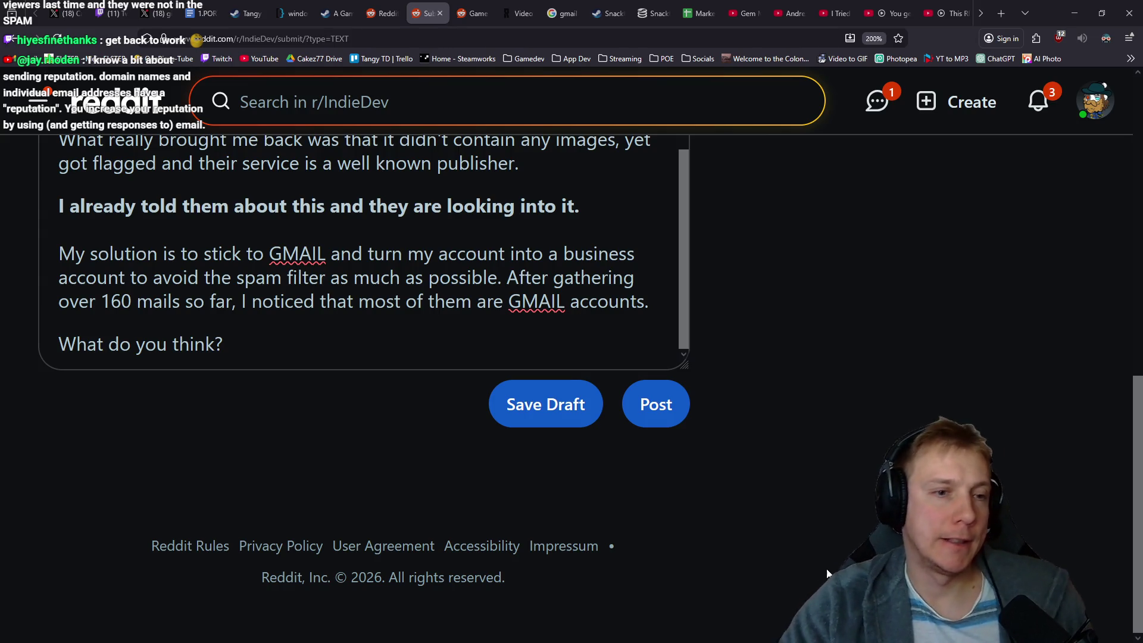
# Replace the business-account phrase after GMAIL with ', send out 100 mails a day up to 400 (4 days)'
pyautogui.click(335, 255)
pyautogui.moveTo(335, 255); pyautogui.dragTo(635, 256)
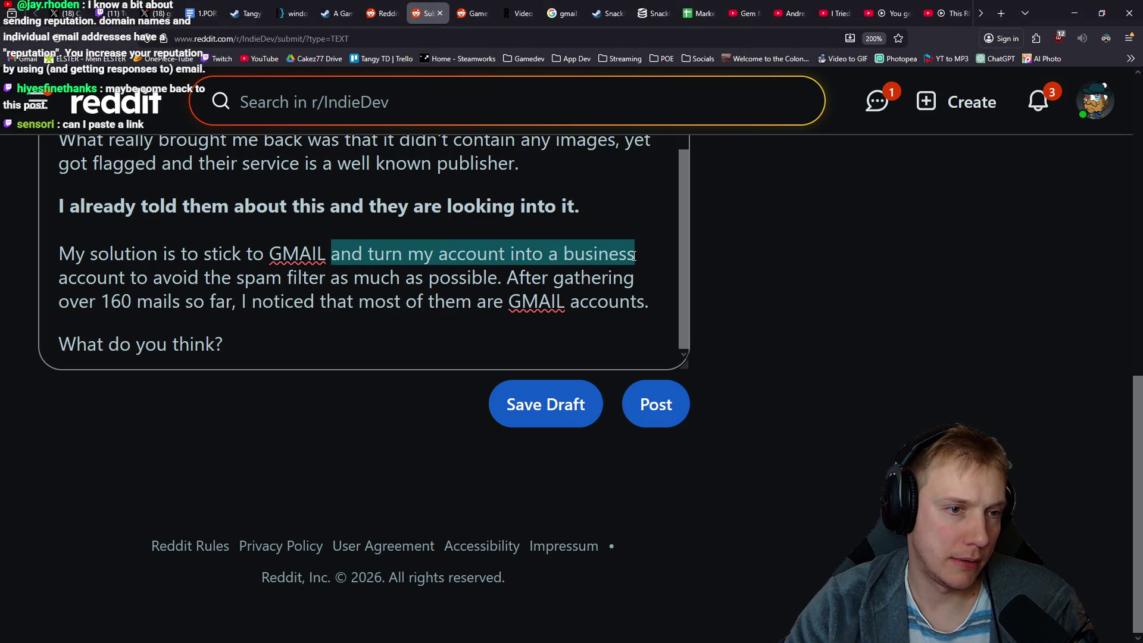
pyautogui.press('BackSpace')
pyautogui.press('BackSpace')
pyautogui.write(', ')
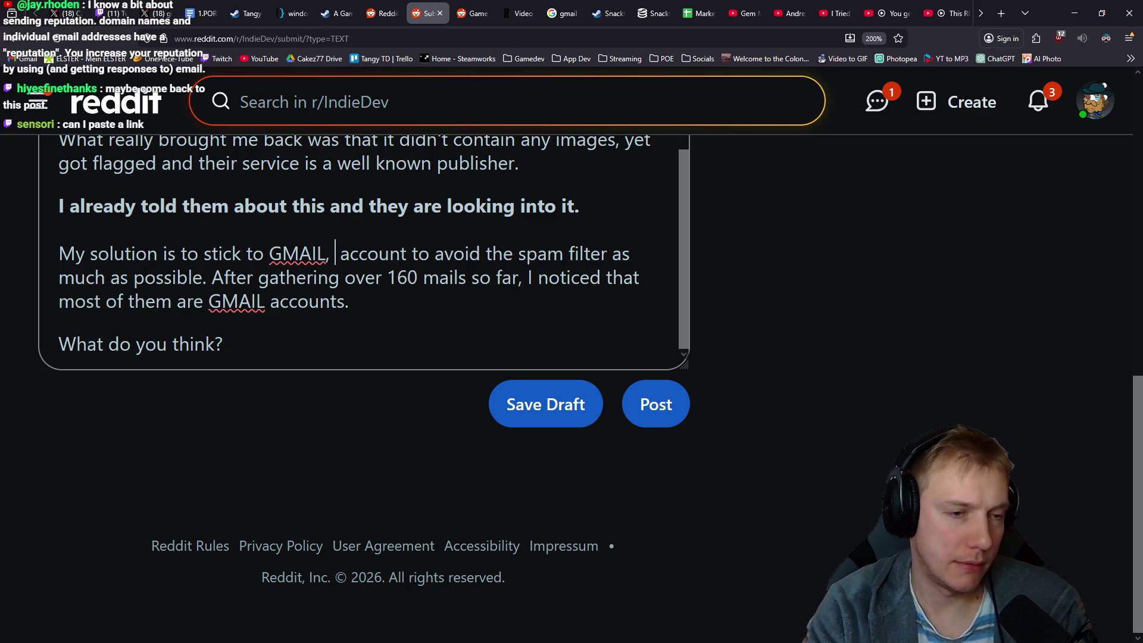
pyautogui.write('sind')
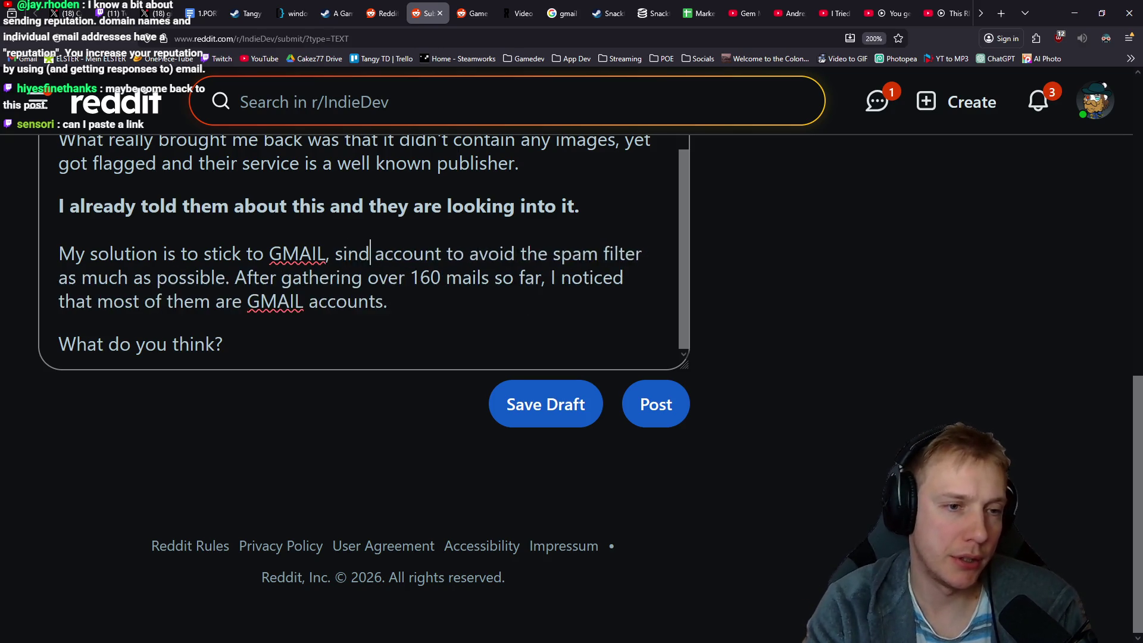
pyautogui.write(' out')
pyautogui.press('BackSpace')
pyautogui.press('BackSpace')
pyautogui.press('BackSpace')
pyautogui.write('ne')
pyautogui.press('BackSpace')
pyautogui.write('end out 100 mails a day')
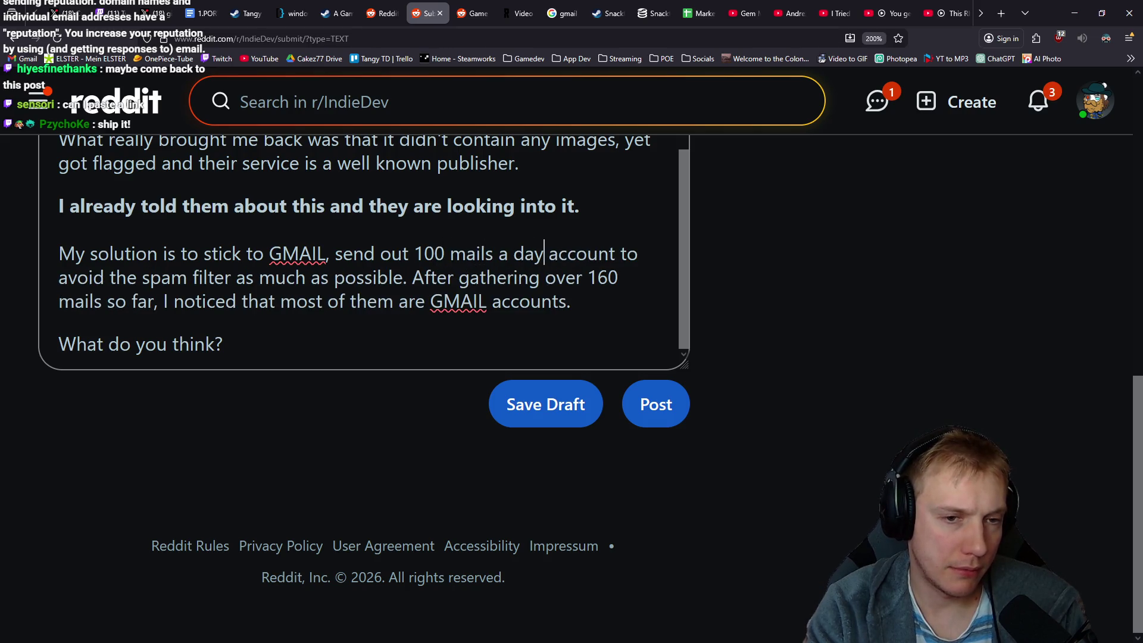
pyautogui.write(' upt')
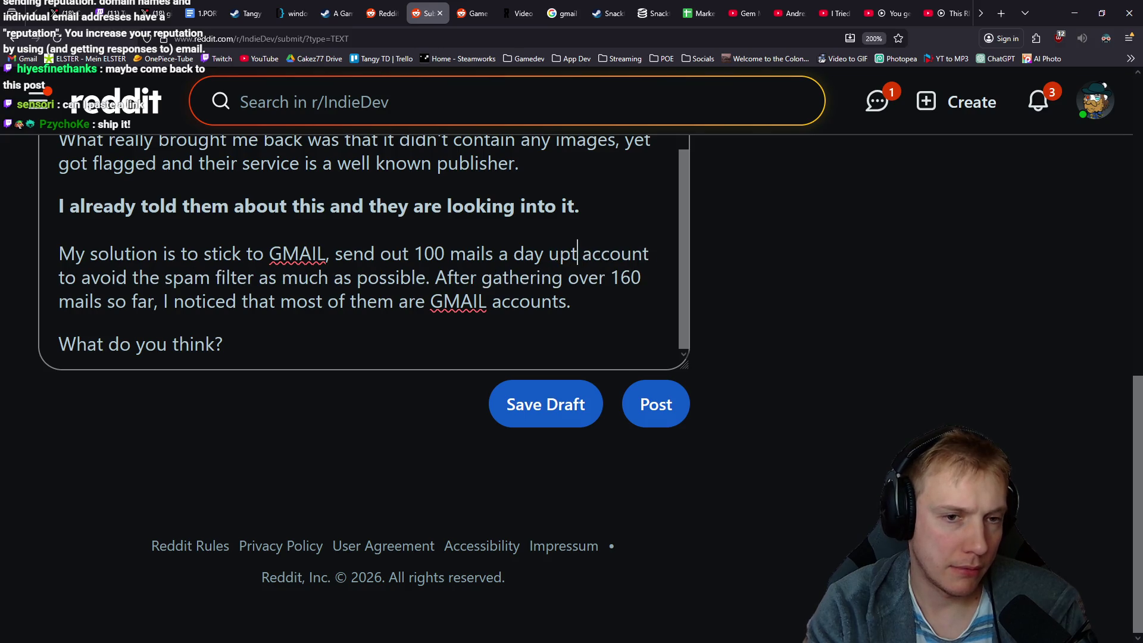
pyautogui.press('BackSpace')
pyautogui.write('to')
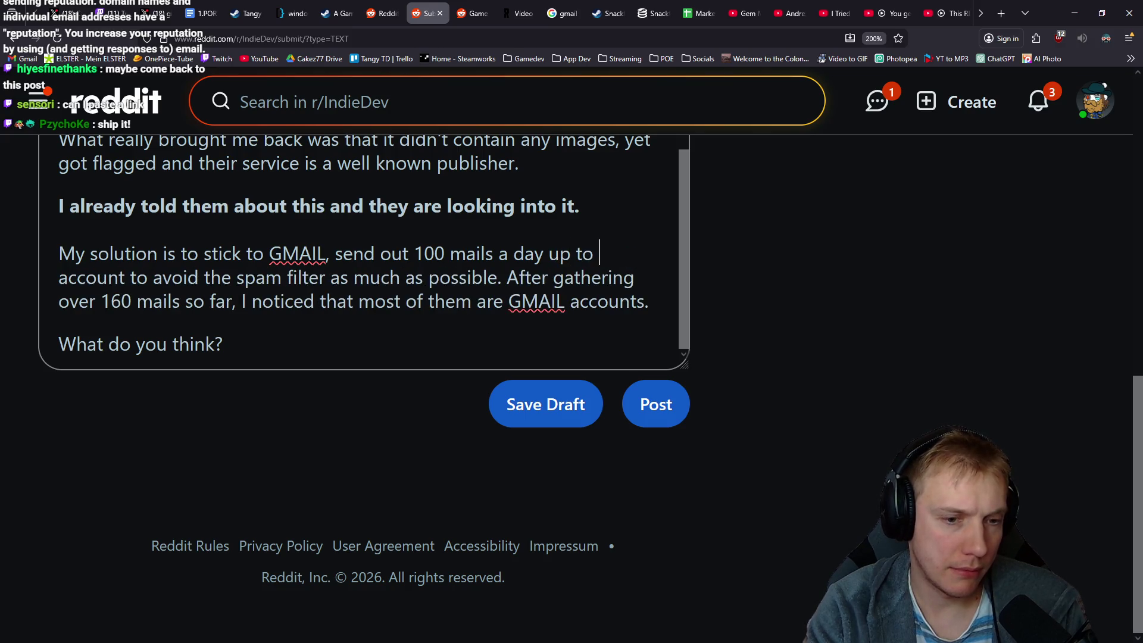
pyautogui.write(' 400')
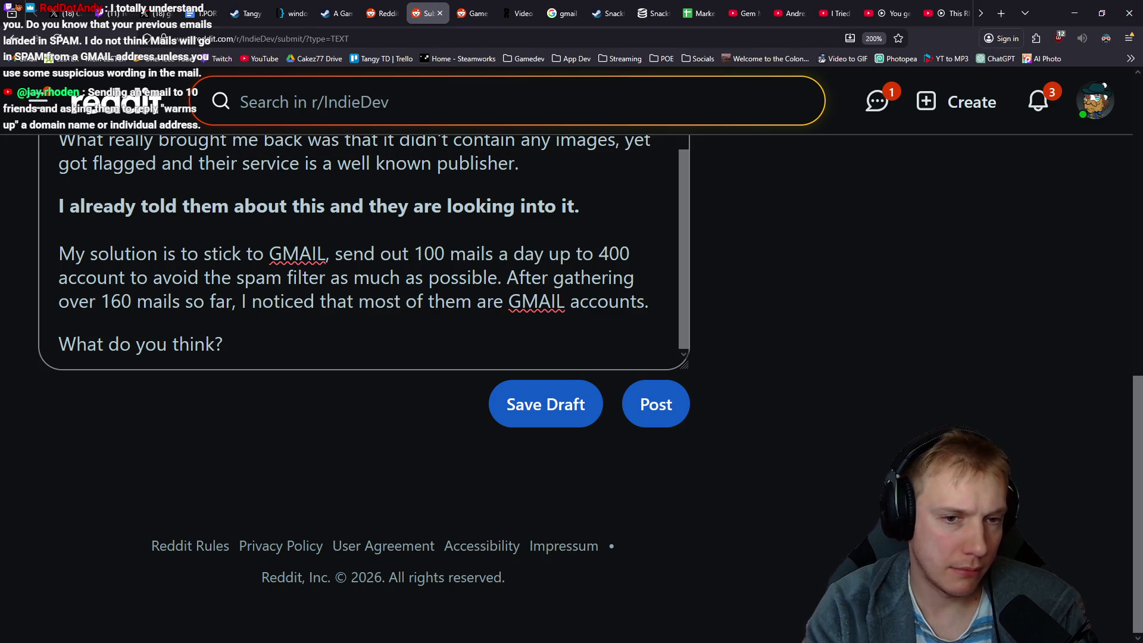
pyautogui.write(' (4 days)')
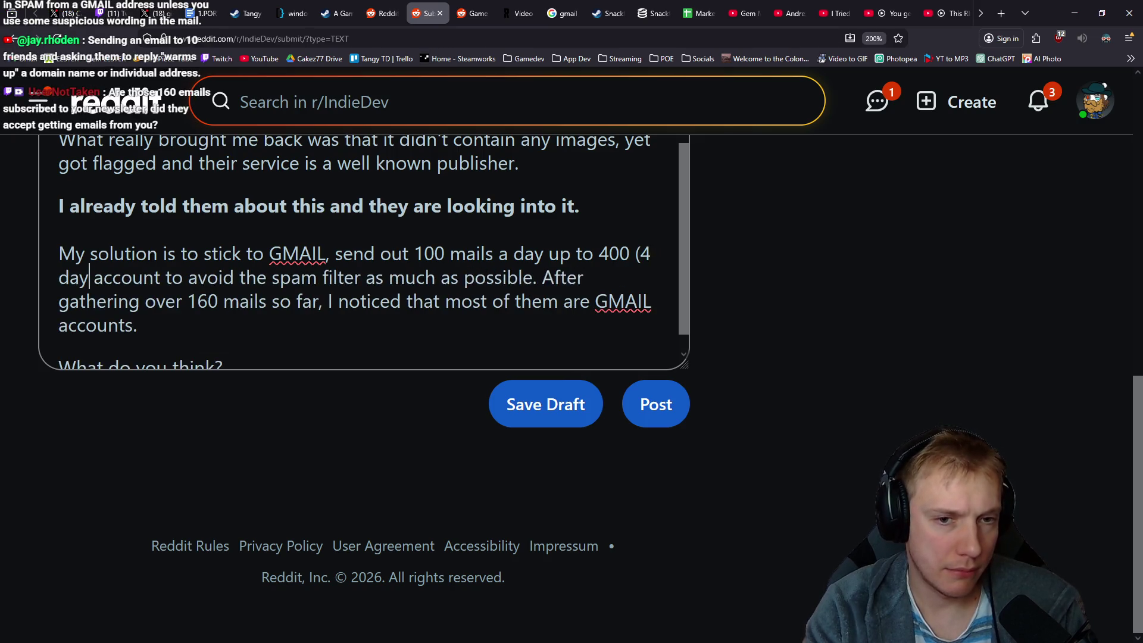
# Delete the leftover word 'account' and change 'After' to 'Because after'
pyautogui.click(180, 278)
pyautogui.hotkey('ctrl', 'BackSpace')
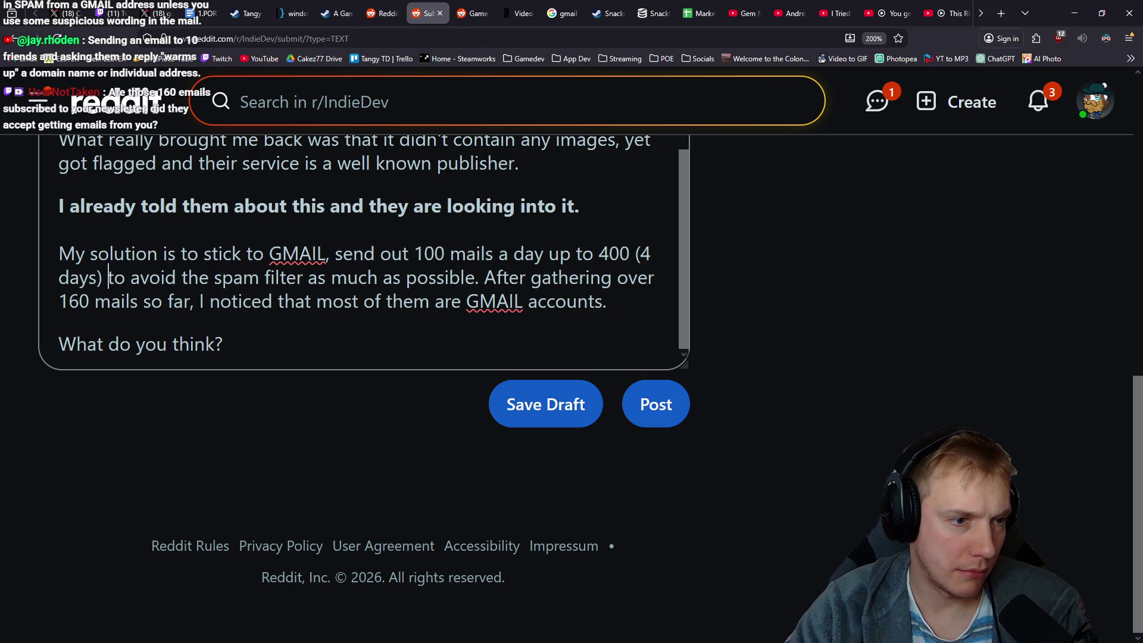
pyautogui.press('End')
pyautogui.press('Up')
pyautogui.press('Left')
pyautogui.press('Left')
pyautogui.press('Left')
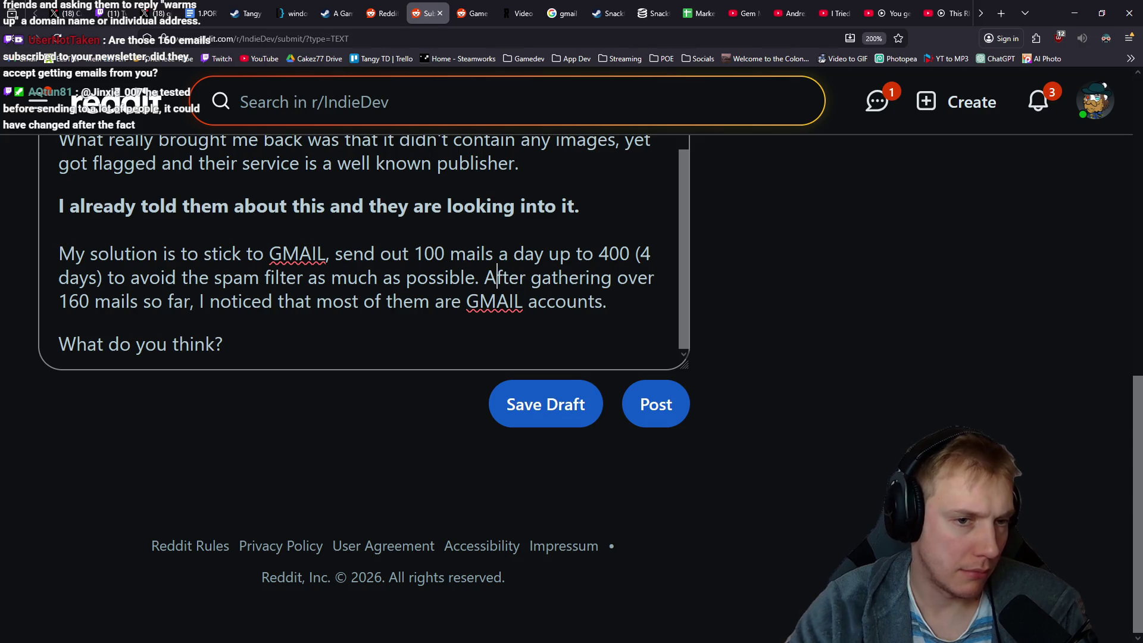
pyautogui.press('BackSpace')
pyautogui.write('Because a')
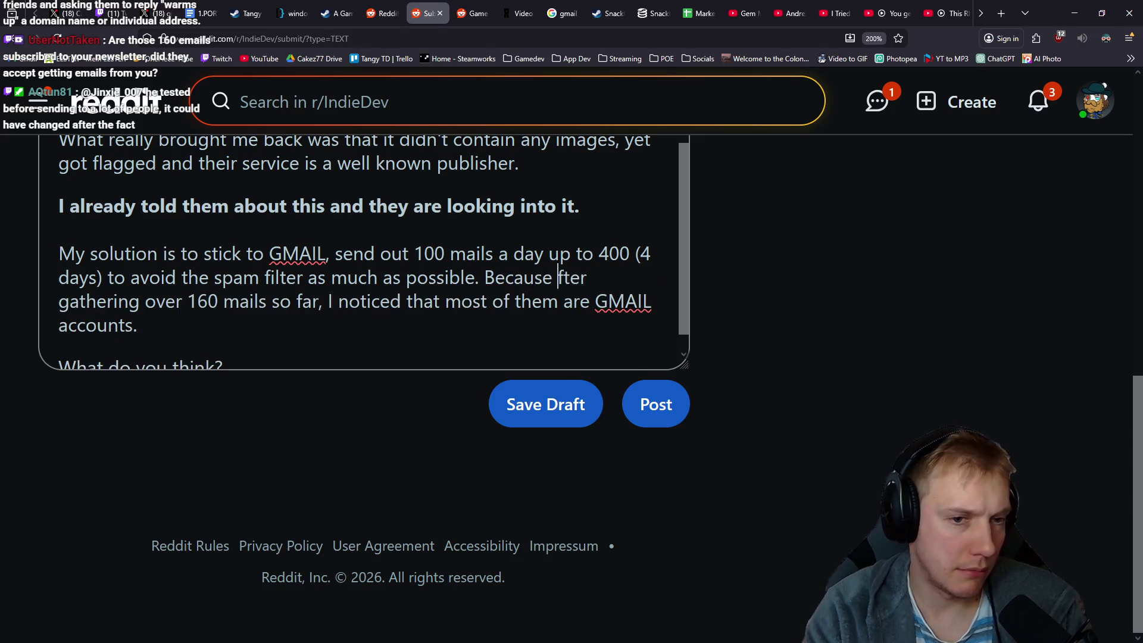
pyautogui.scroll(-1, 602, 278)
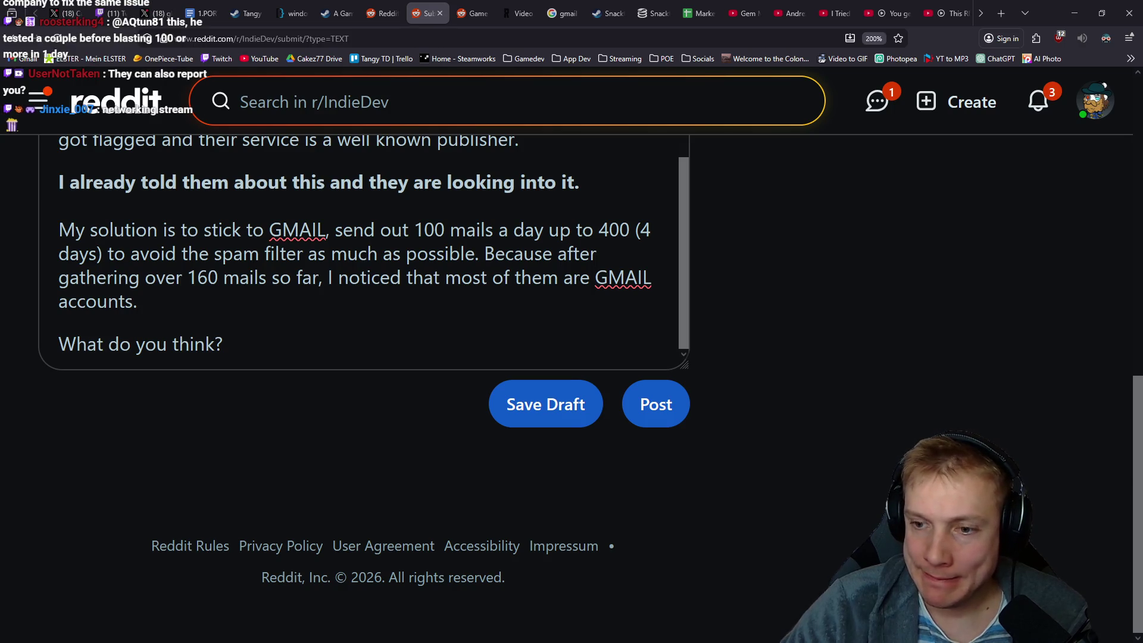
pyautogui.scroll(10, 416, 323)
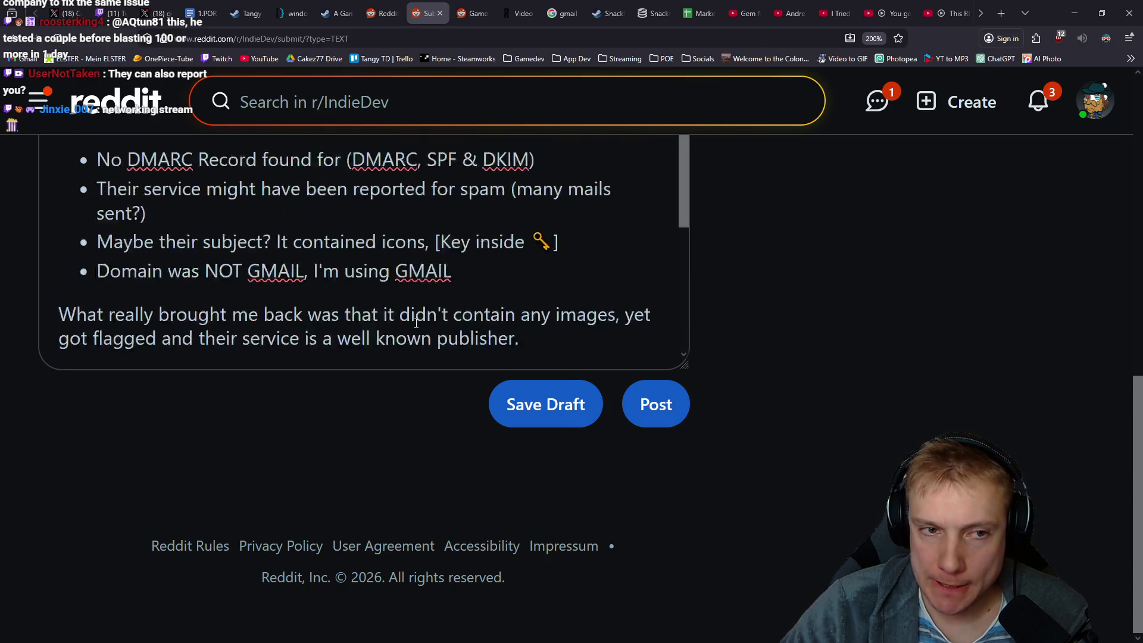
pyautogui.scroll(-4, 745, 390)
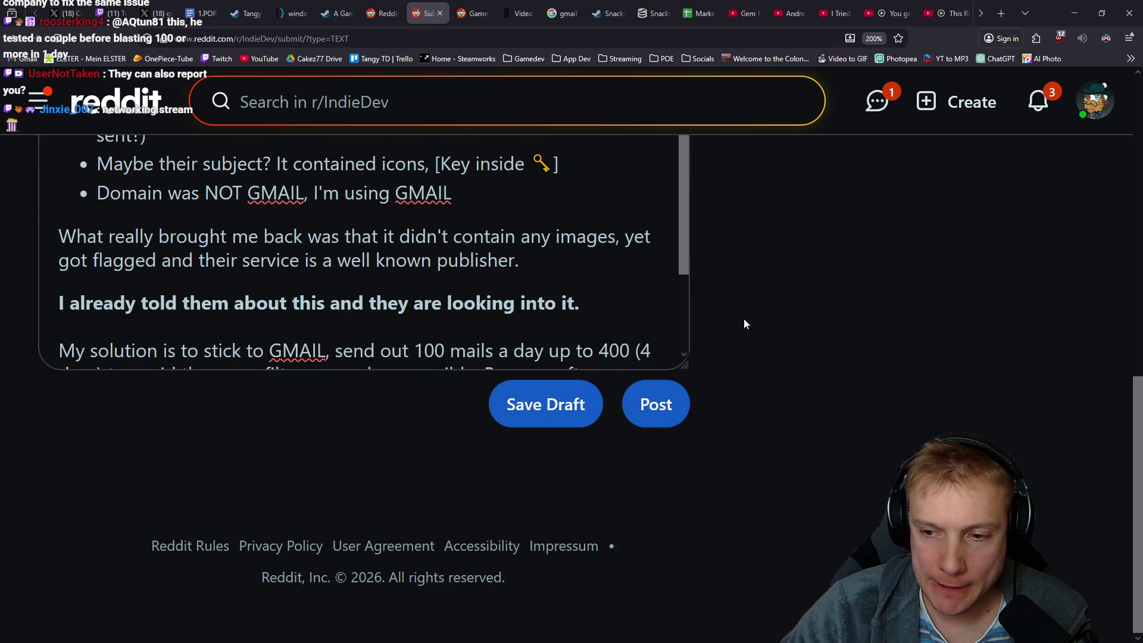
pyautogui.scroll(-2, 473, 273)
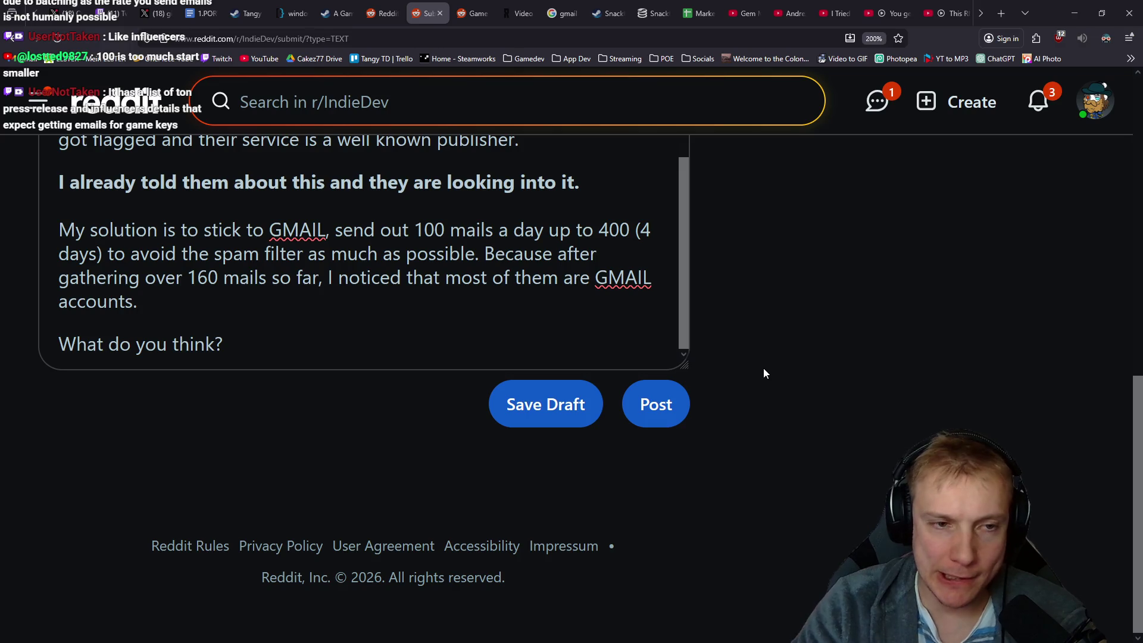
pyautogui.scroll(4, 808, 375)
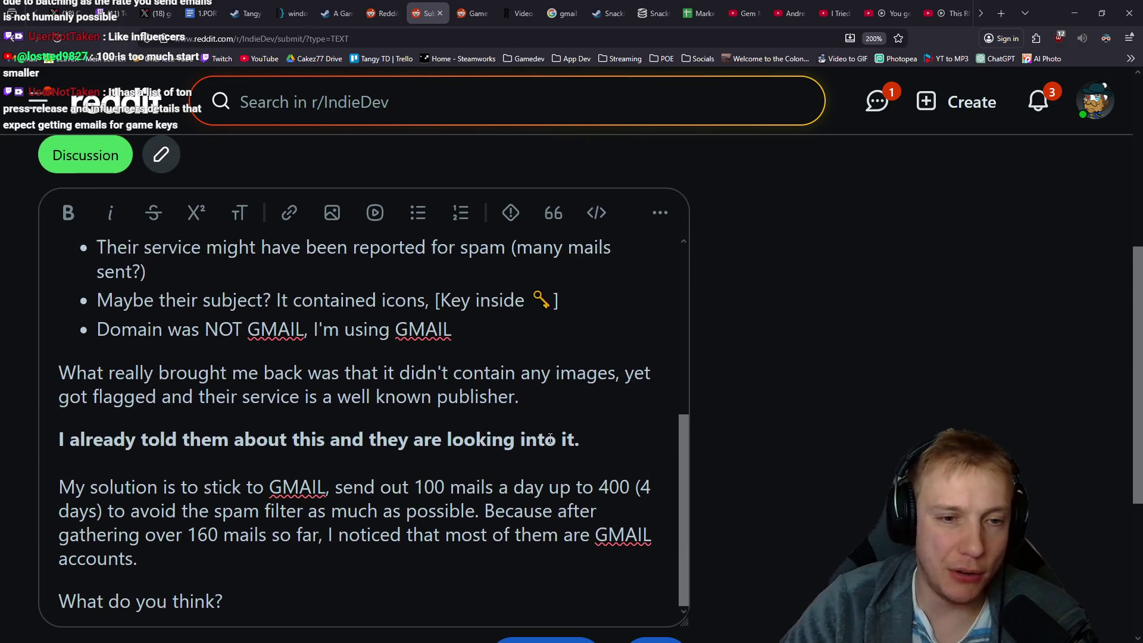
pyautogui.scroll(4, 532, 450)
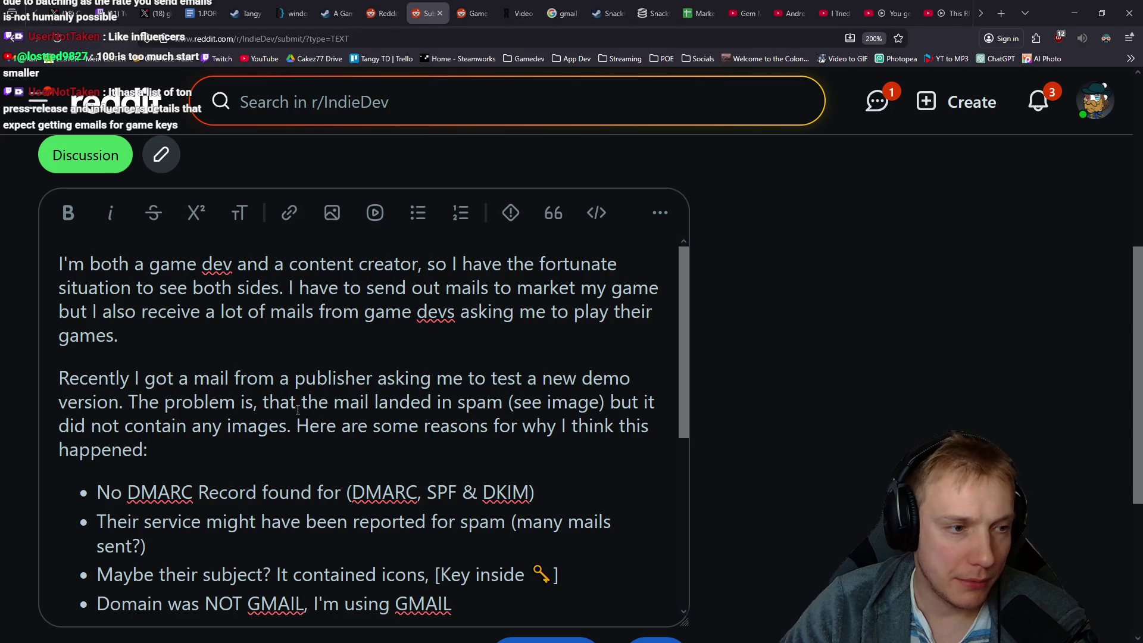
pyautogui.scroll(-5, 323, 388)
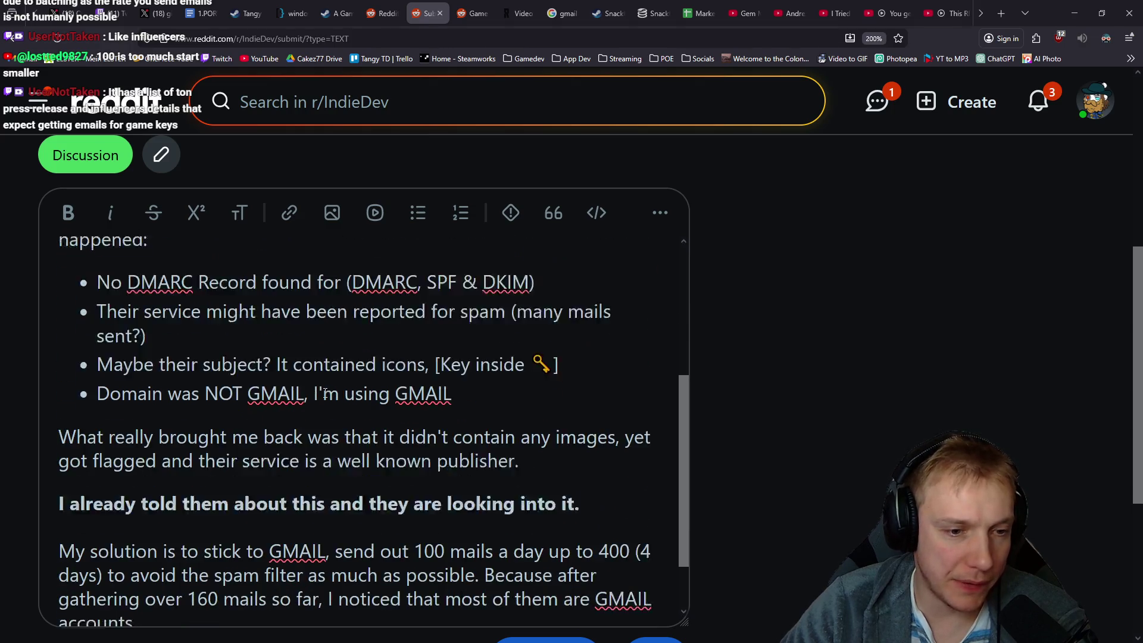
pyautogui.scroll(-4, 435, 363)
pyautogui.scroll(10, 435, 363)
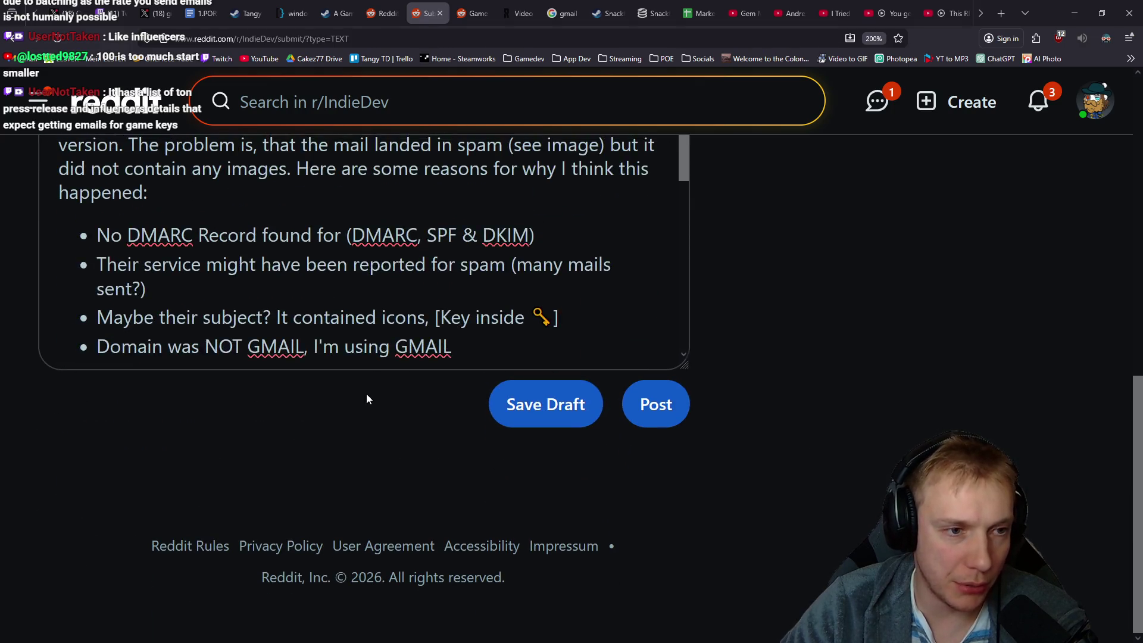
pyautogui.click(220, 228)
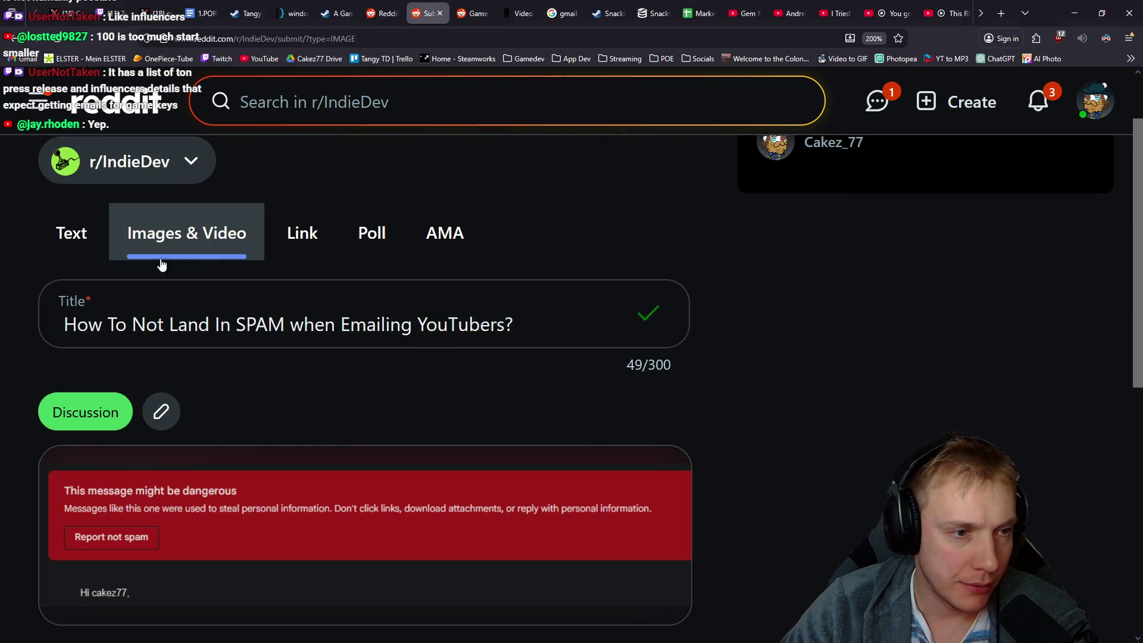
pyautogui.scroll(-4, 12, 384)
pyautogui.scroll(2, 300, 431)
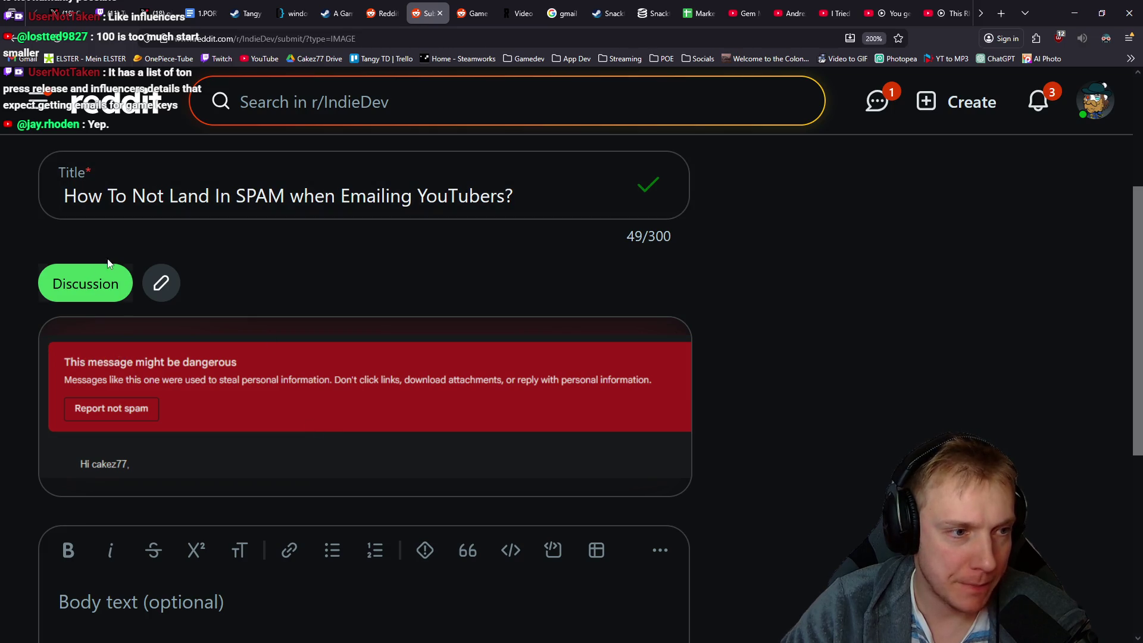
pyautogui.scroll(2, 144, 297)
pyautogui.click(80, 235)
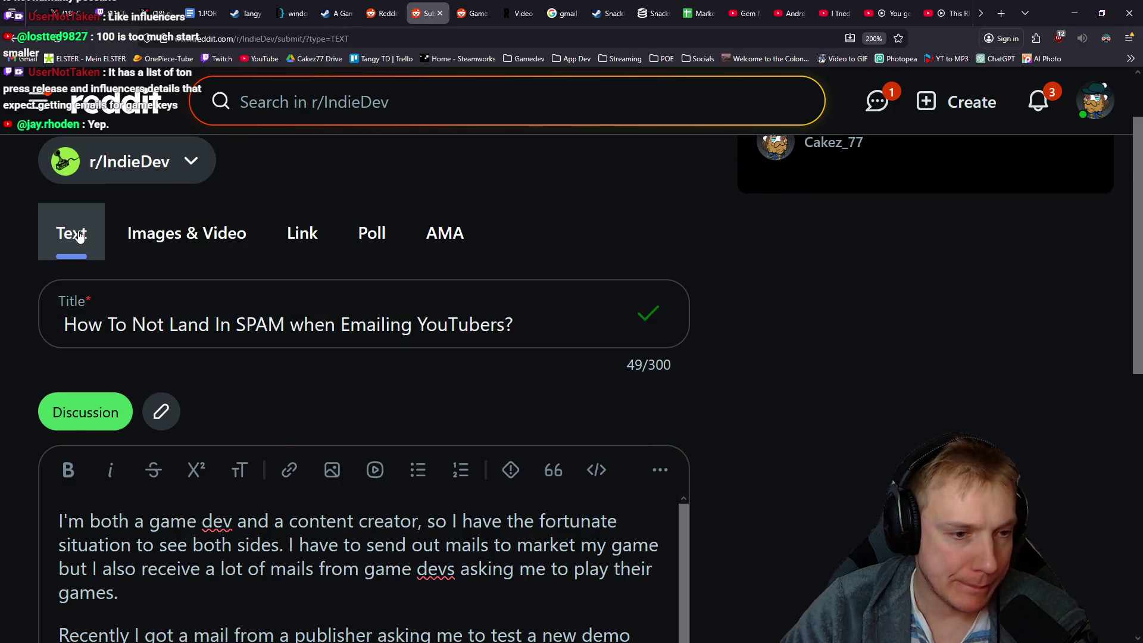
pyautogui.scroll(-4, 8, 404)
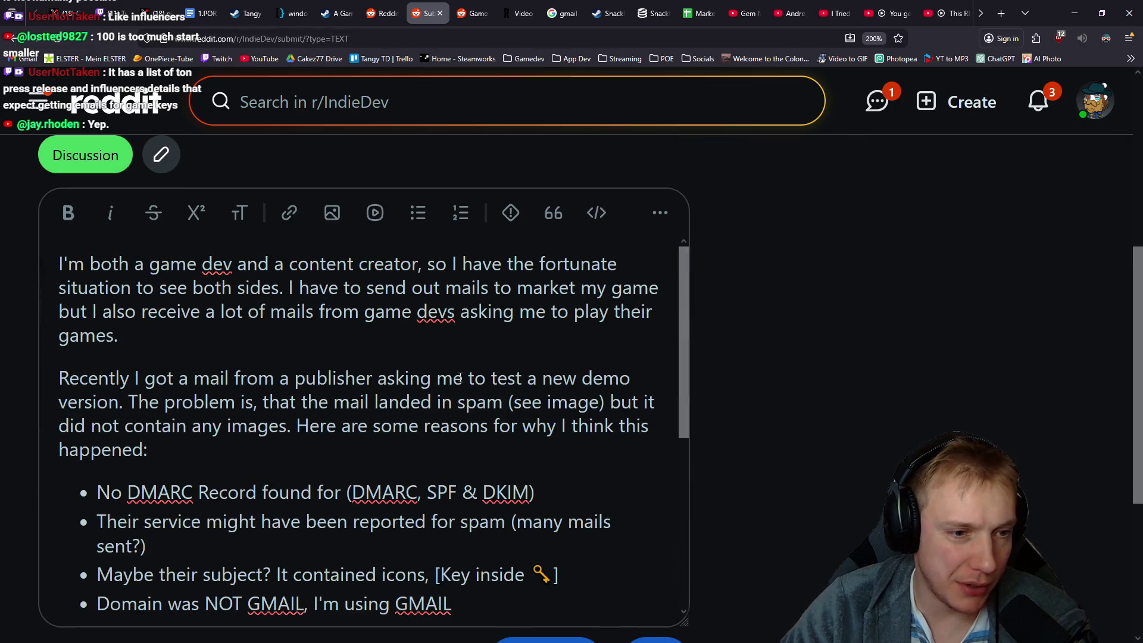
pyautogui.scroll(-2, 401, 443)
pyautogui.scroll(2, 201, 409)
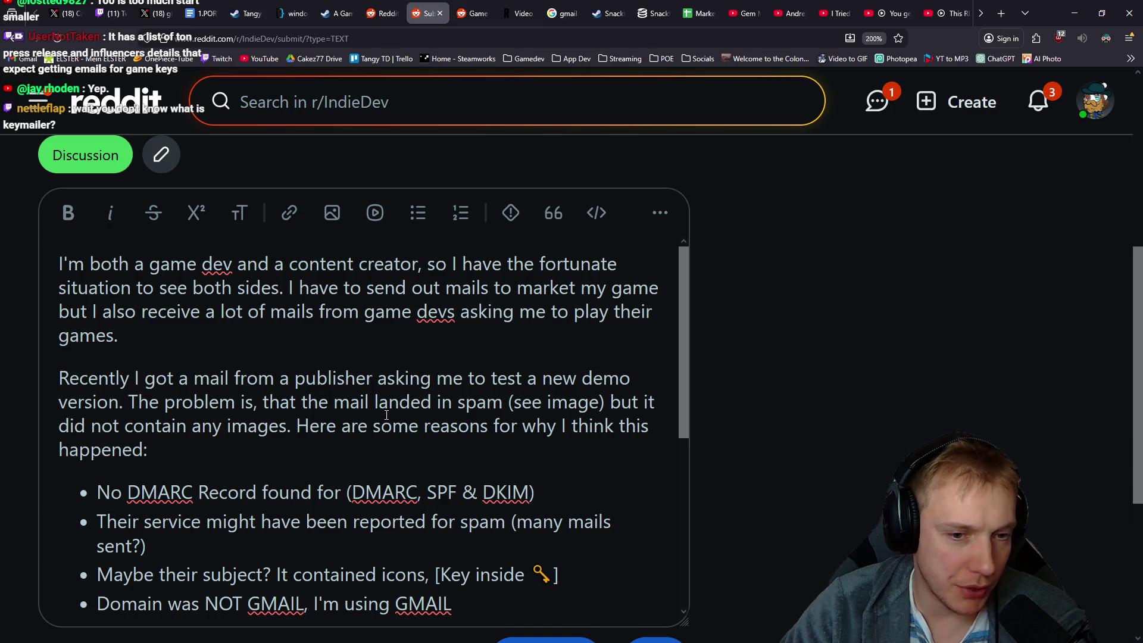
pyautogui.scroll(-2, 386, 416)
pyautogui.scroll(-2, 236, 346)
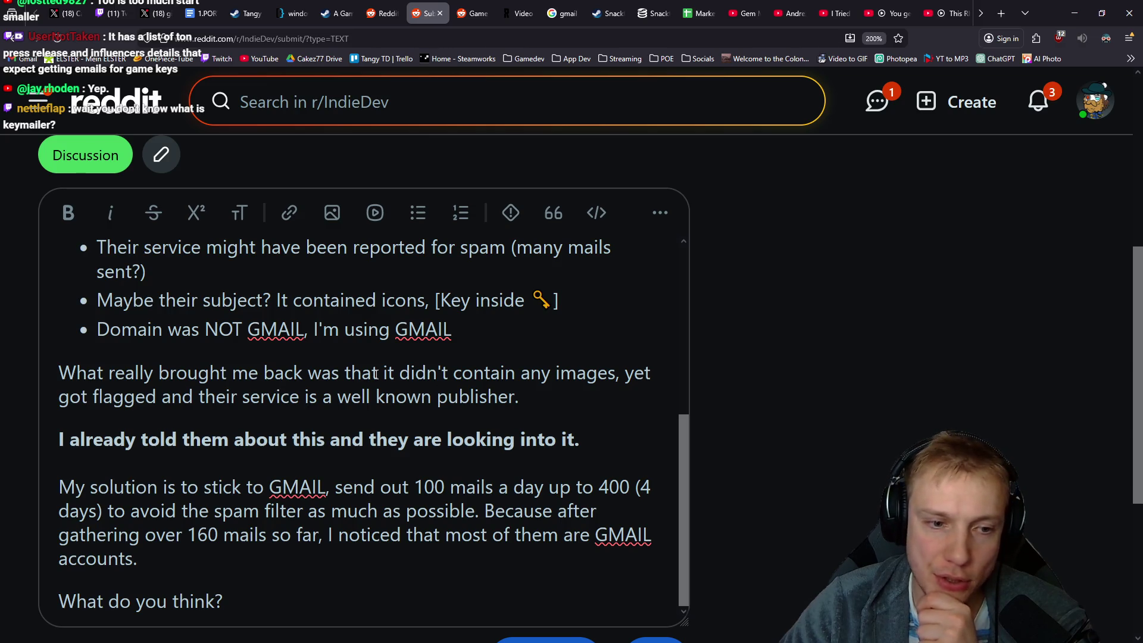
# Reread the post, highlighting the publisher, issue-report, spam-filter and 160-mails passages
pyautogui.moveTo(567, 510); pyautogui.dragTo(568, 371)
pyautogui.click(260, 375)
pyautogui.moveTo(113, 396); pyautogui.dragTo(500, 397)
pyautogui.scroll(-3, 401, 344)
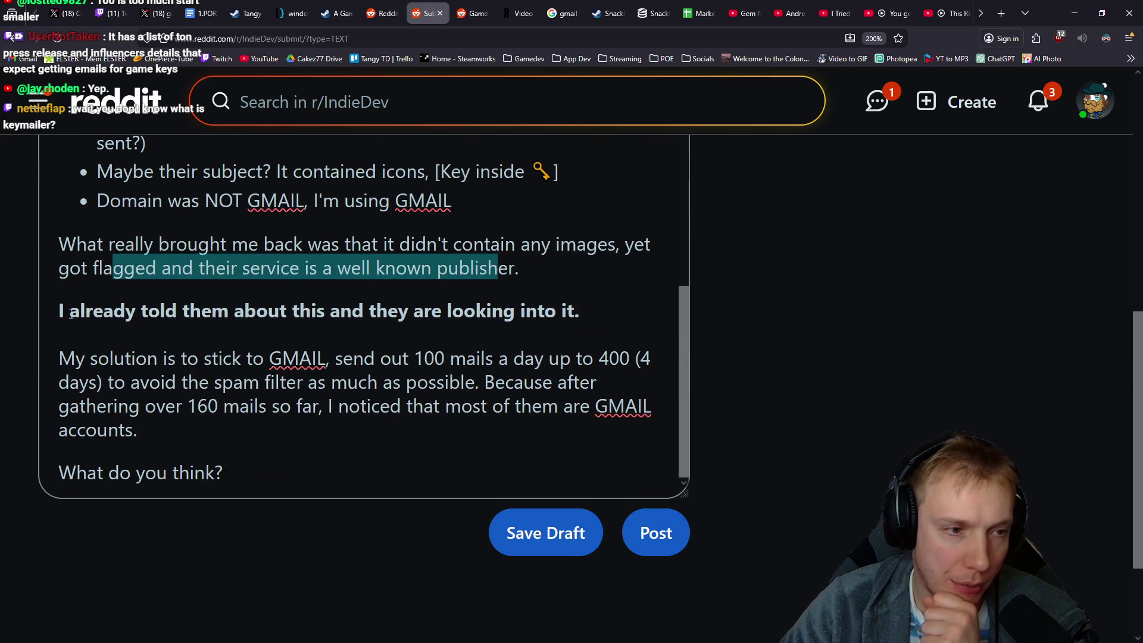
pyautogui.moveTo(70, 314); pyautogui.dragTo(579, 312)
pyautogui.moveTo(58, 359)
pyautogui.mouseDown()
pyautogui.moveTo(361, 374)
pyautogui.moveTo(432, 360)
pyautogui.moveTo(582, 359)
pyautogui.mouseUp()
pyautogui.moveTo(97, 384); pyautogui.dragTo(230, 387)
pyautogui.moveTo(480, 387); pyautogui.dragTo(224, 447)
# Add 'How do you send mails?' after 'What do you think?' and switch to the Notepad++ TODO list
pyautogui.click(232, 472)
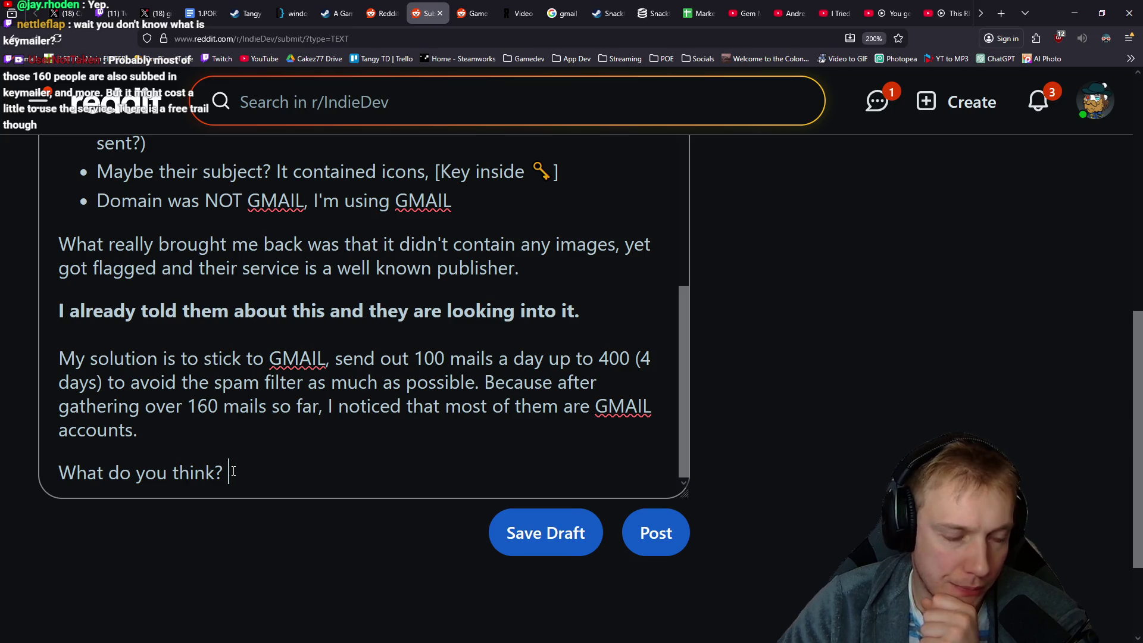
pyautogui.write('How do you ')
pyautogui.write('send ma')
pyautogui.press('BackSpace')
pyautogui.write('end mails?')
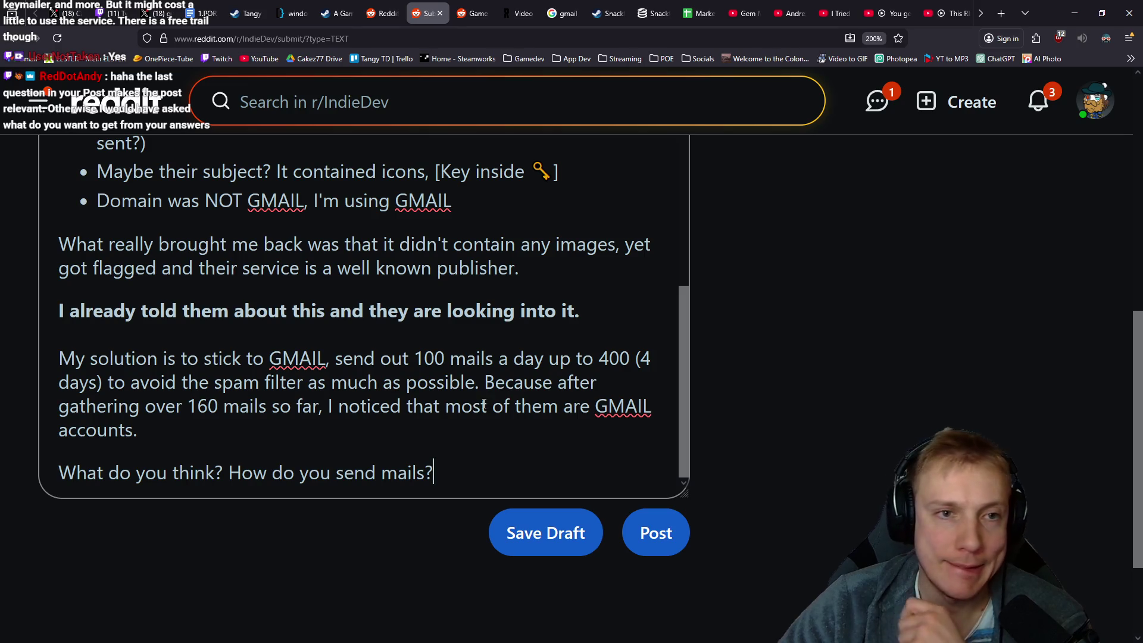
pyautogui.hotkey('alt', 'Tab')
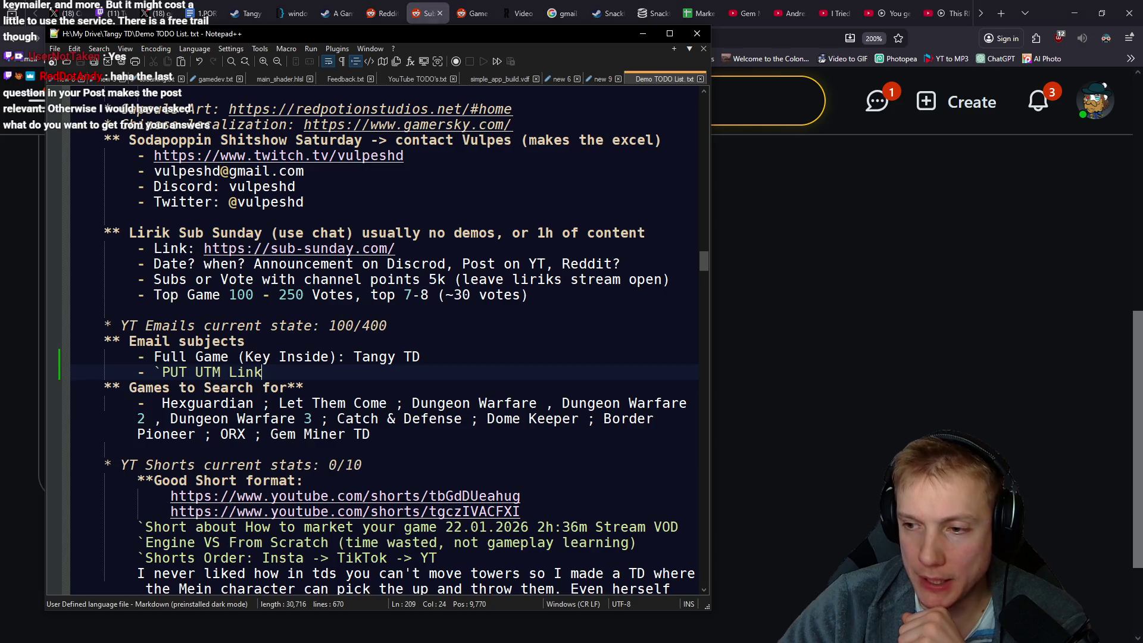
# Update the YT email count to 160/400, add a '** Keymailer, check out**' line, save, and return to Reddit
pyautogui.scroll(1, 411, 328)
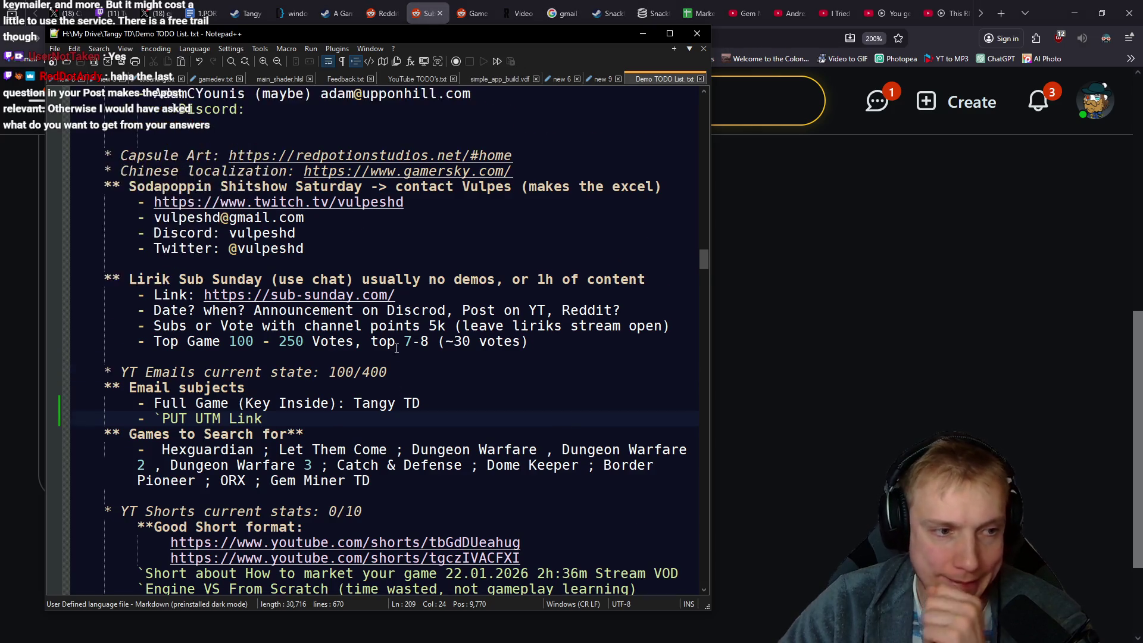
pyautogui.scroll(1, 401, 339)
pyautogui.scroll(-1, 394, 351)
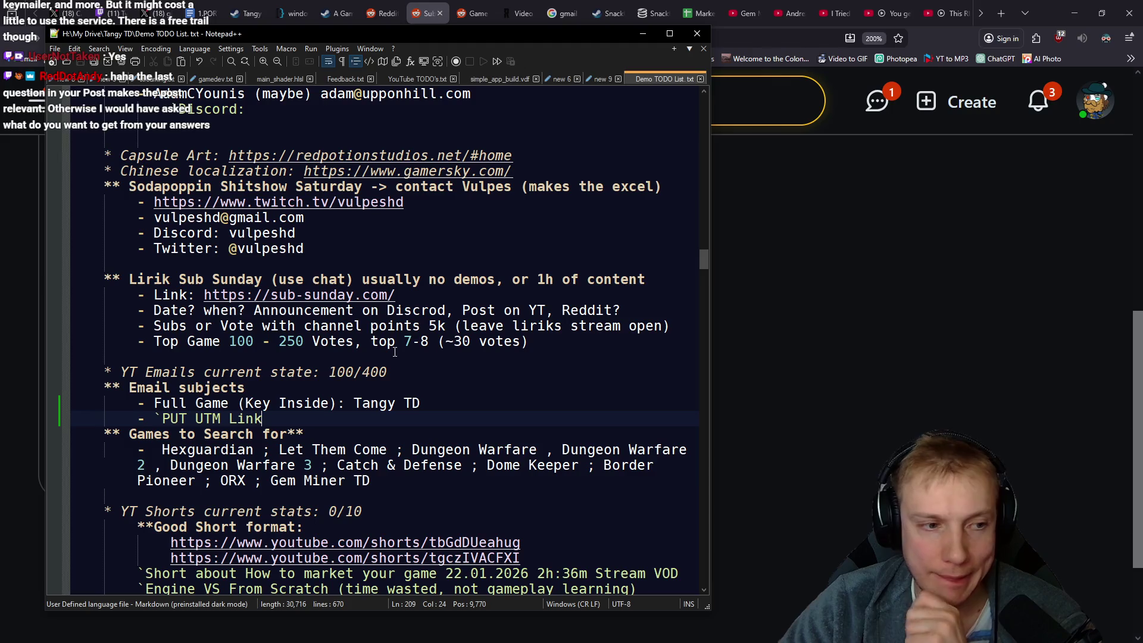
pyautogui.click(353, 372)
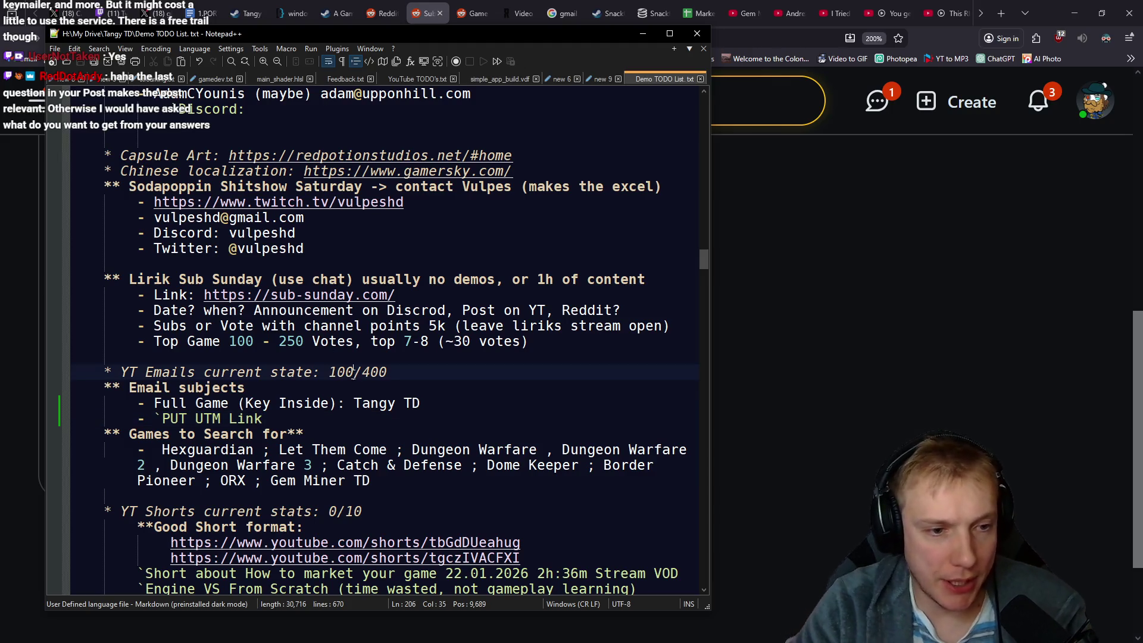
pyautogui.press('BackSpace')
pyautogui.press('BackSpace')
pyautogui.write('60')
pyautogui.press('End')
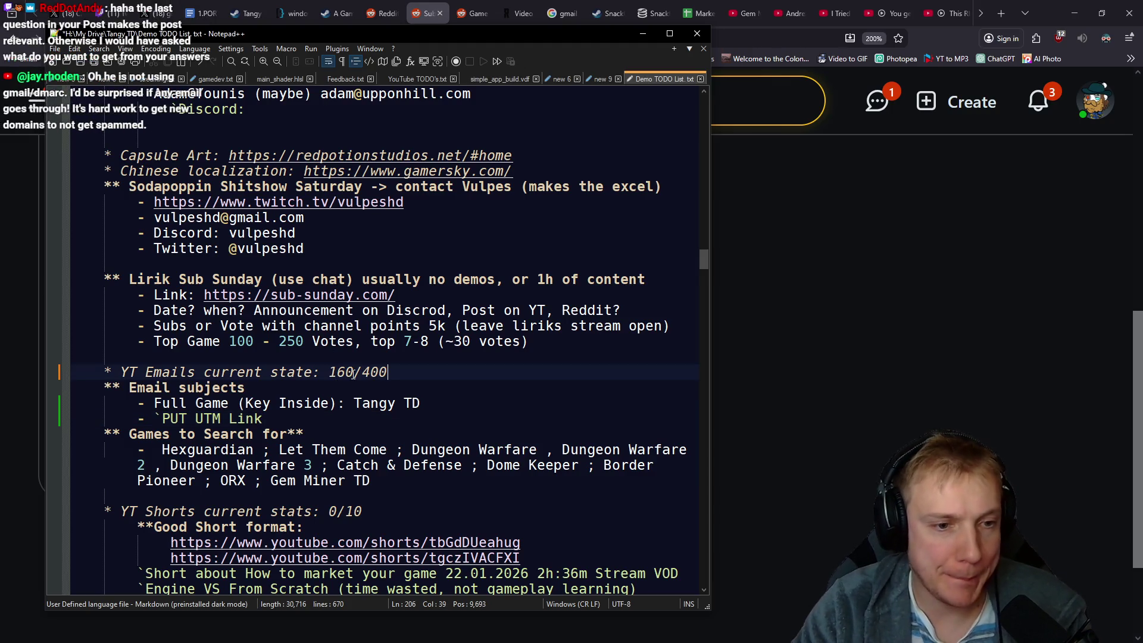
pyautogui.press('Return')
pyautogui.write('** Ke')
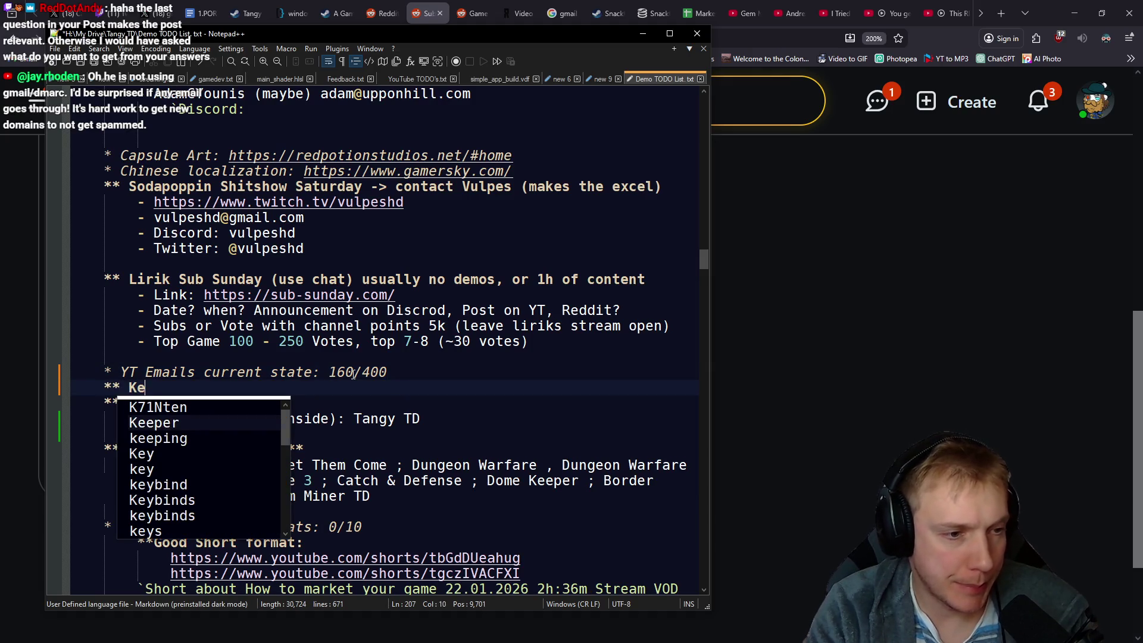
pyautogui.write('ymailer')
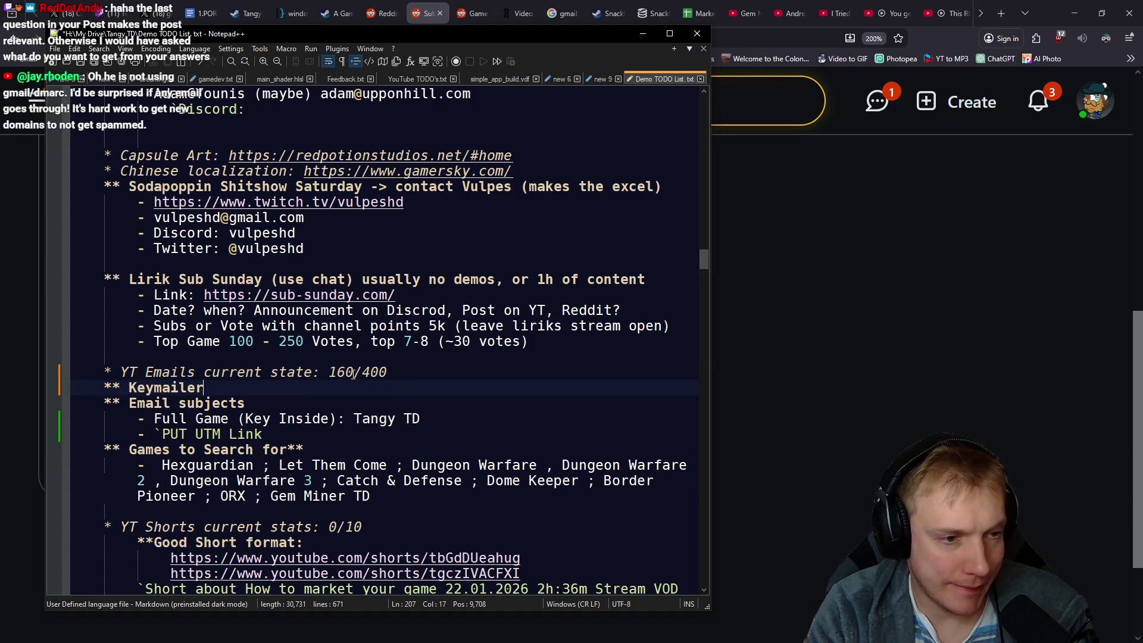
pyautogui.write(', check out**')
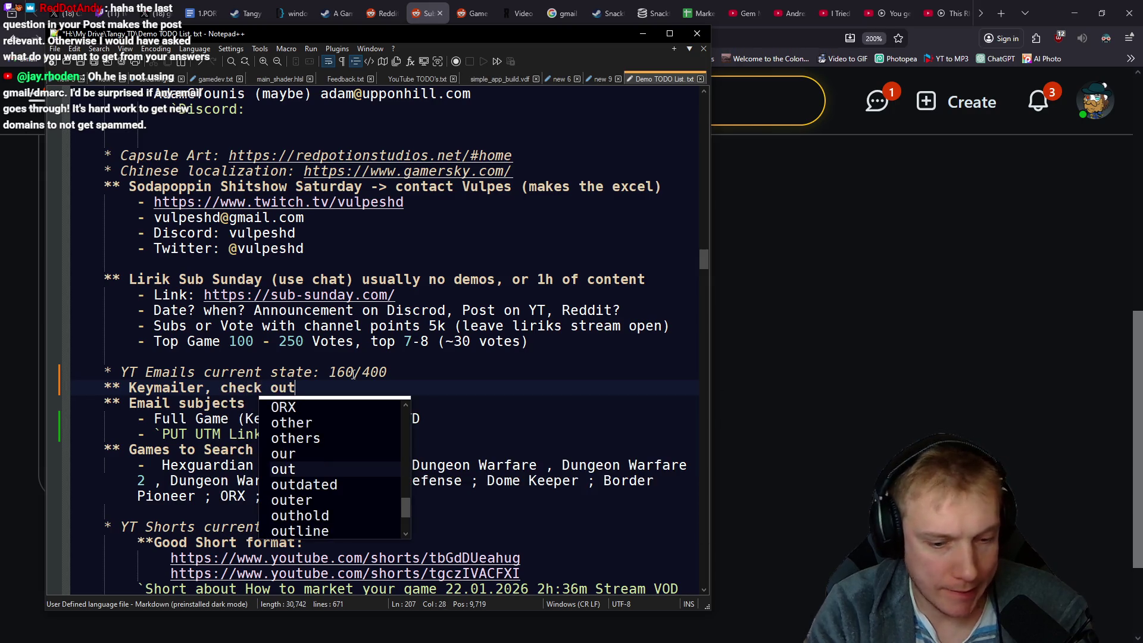
pyautogui.hotkey('ctrl', 's')
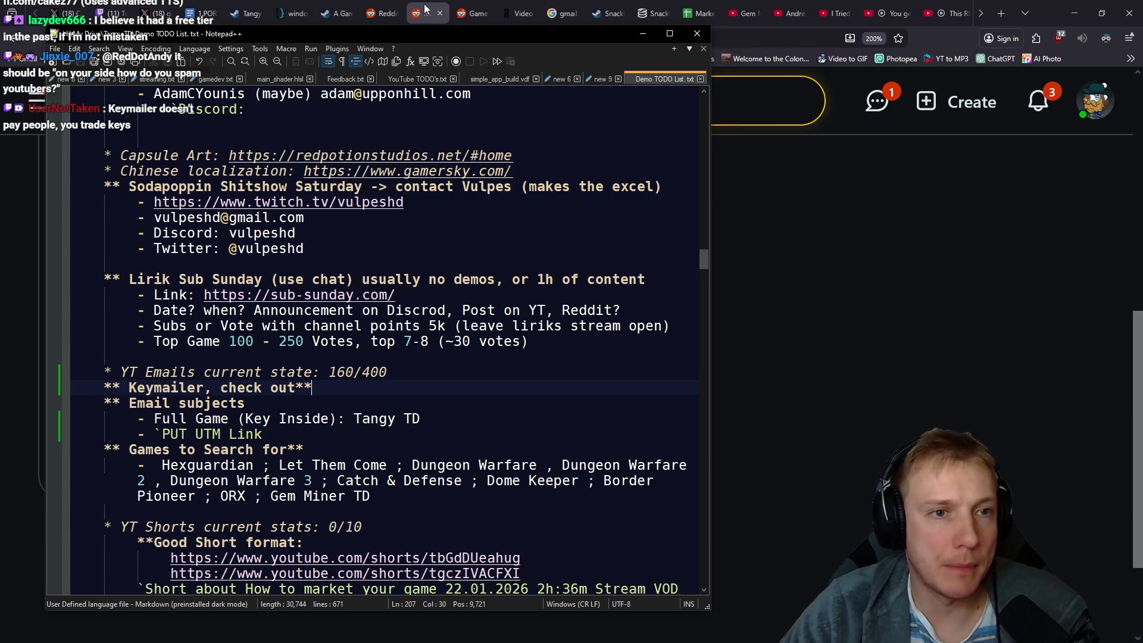
pyautogui.hotkey('alt', 'Tab')
# End the post with 'Do you use GMAIL business with your own domain?', fixing typos along the way
pyautogui.click(434, 470)
pyautogui.write('Do you use ')
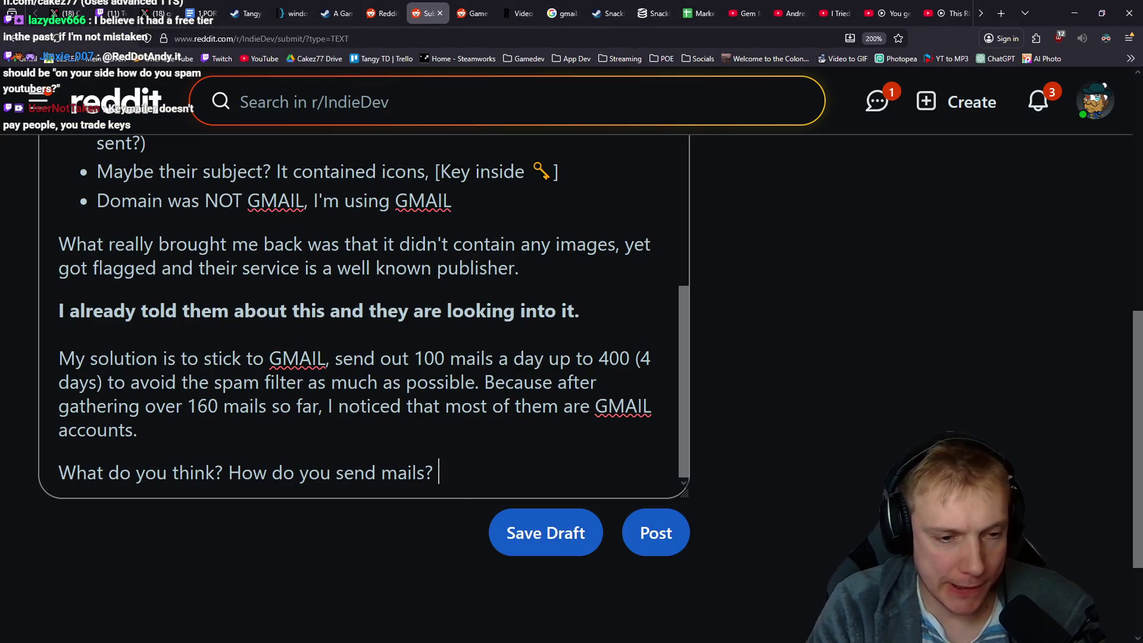
pyautogui.write('gmail ')
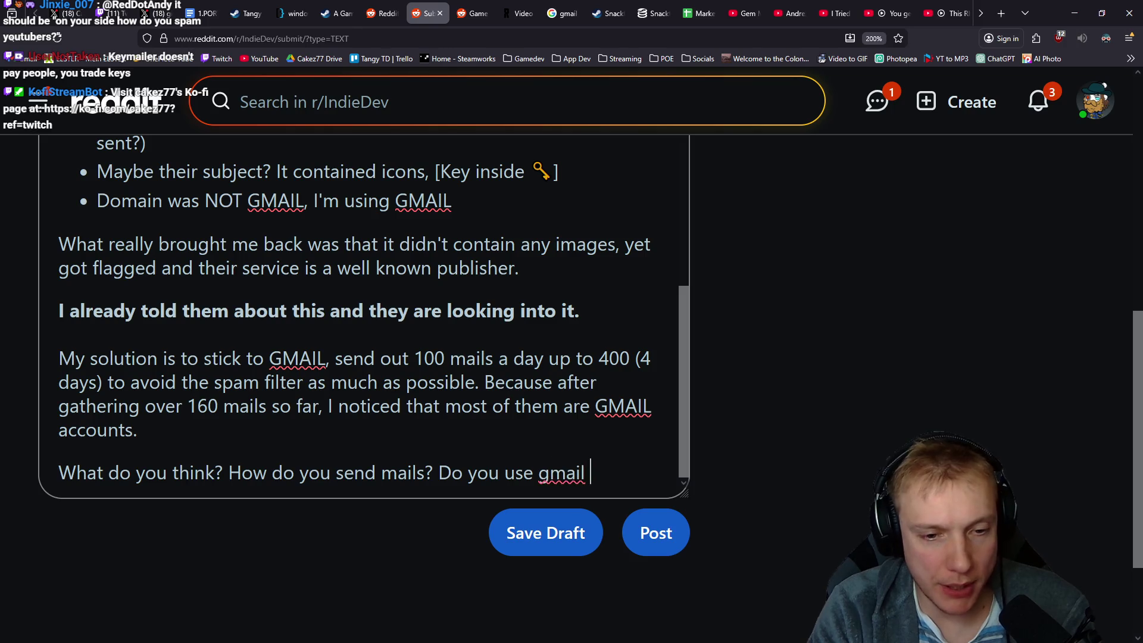
pyautogui.write('busienss')
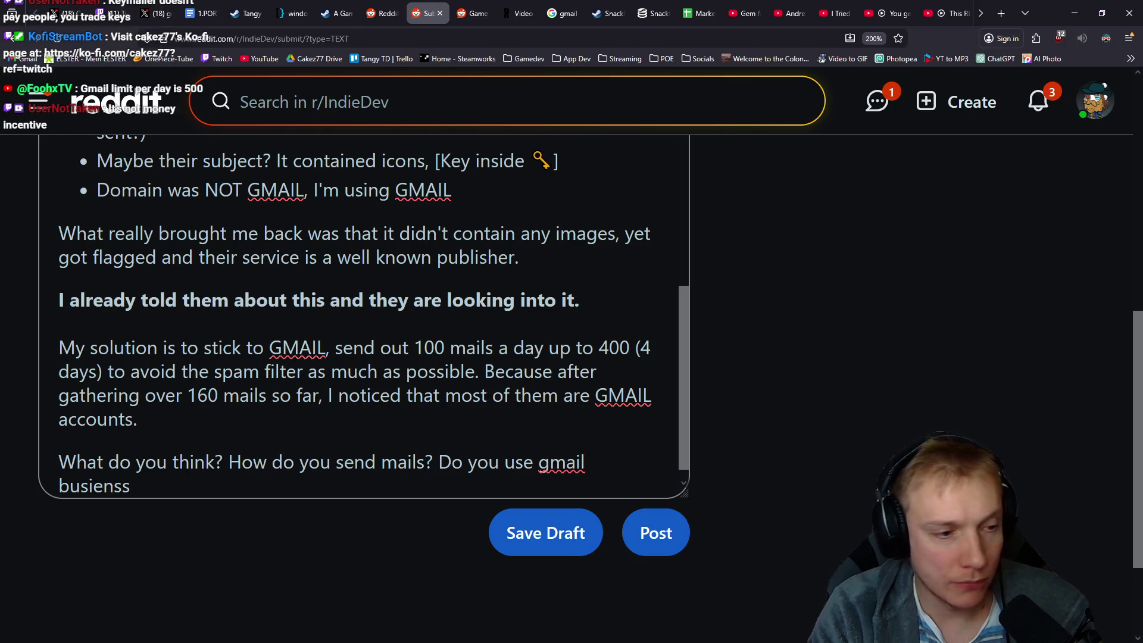
pyautogui.press('BackSpace')
pyautogui.press('BackSpace')
pyautogui.press('BackSpace')
pyautogui.write('ness?')
pyautogui.click(136, 462)
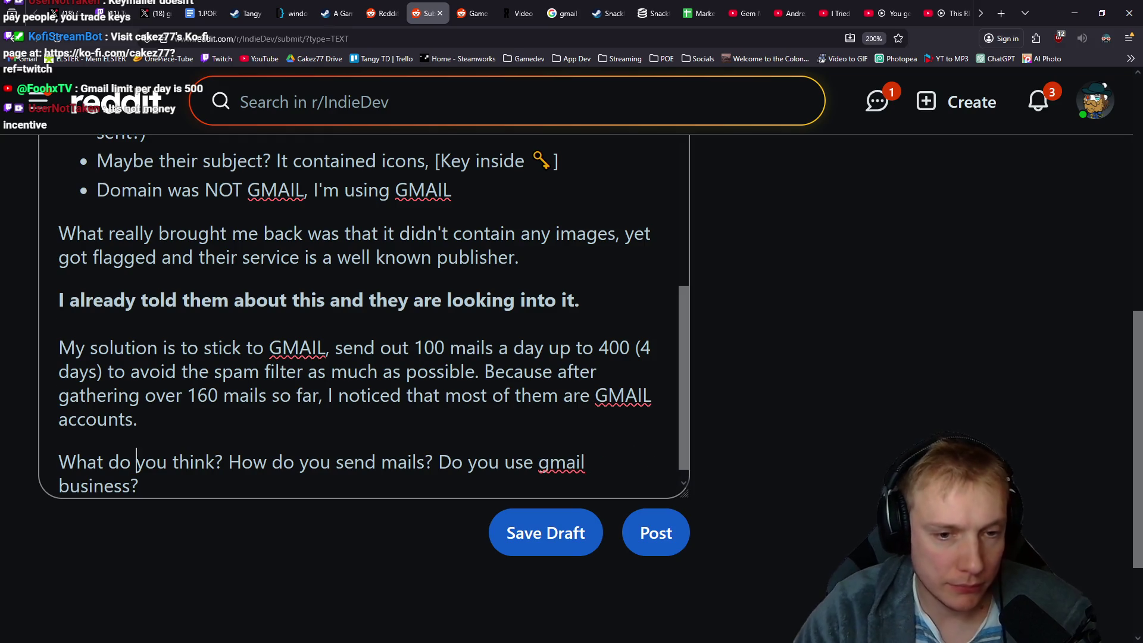
pyautogui.press('BackSpace')
pyautogui.press('BackSpace')
pyautogui.press('BackSpace')
pyautogui.write('GMAIL')
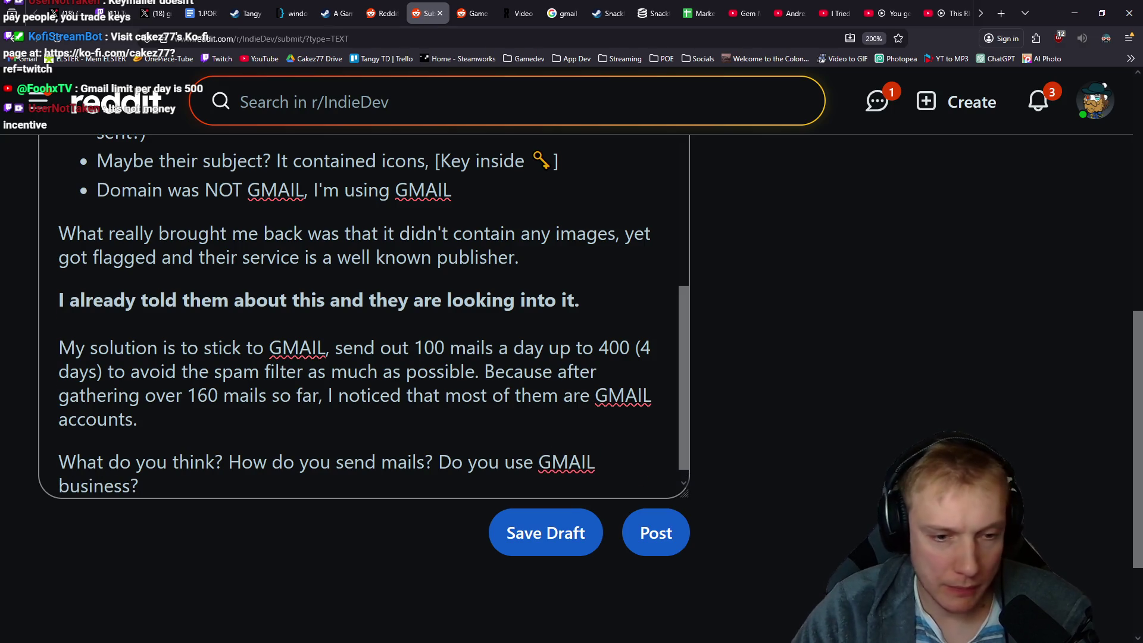
pyautogui.click(130, 485)
pyautogui.write('with yo')
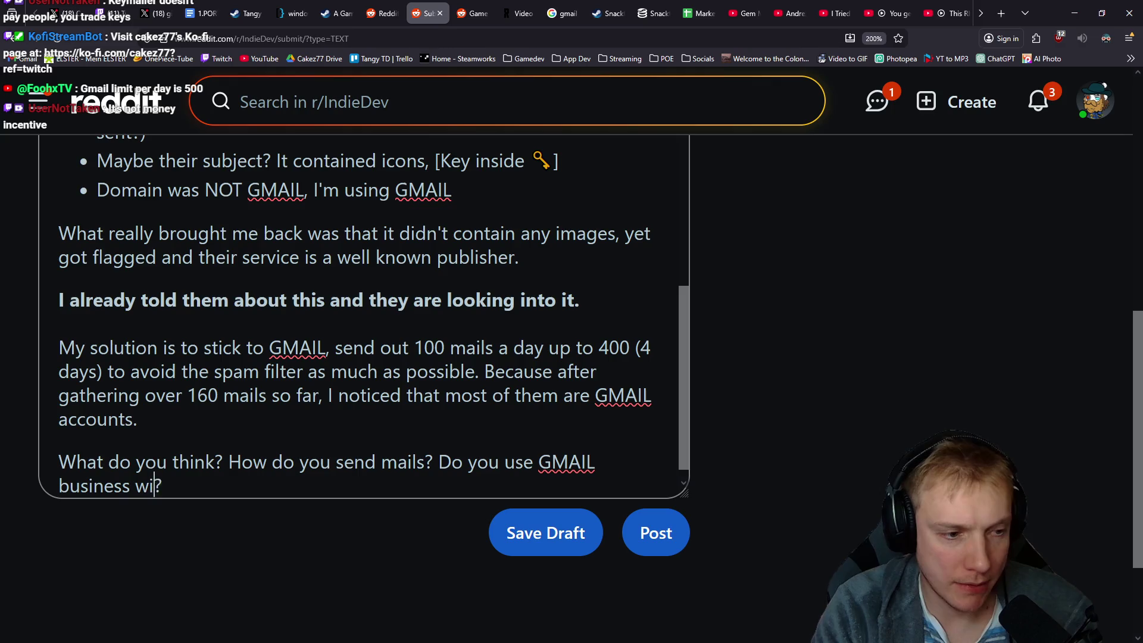
pyautogui.write('ur own ')
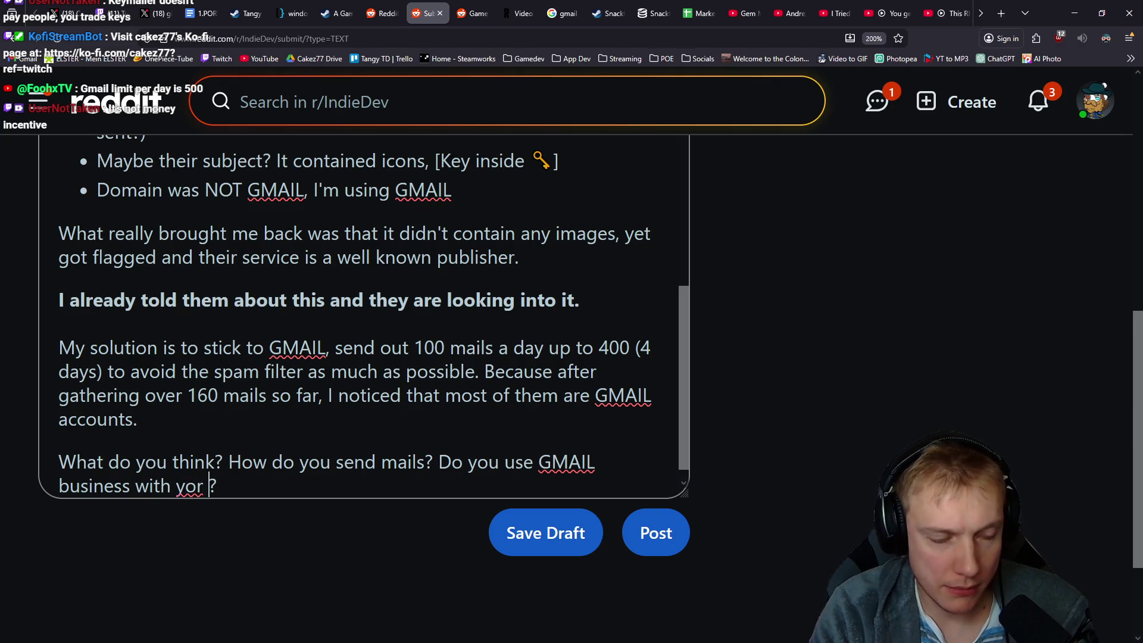
pyautogui.write('domain')
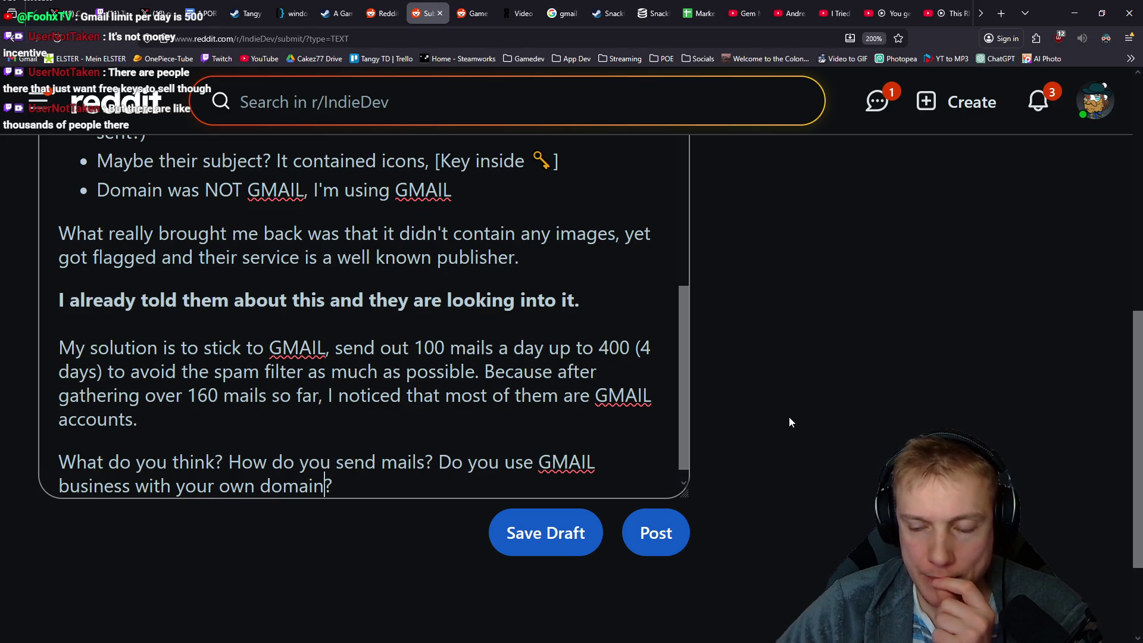
pyautogui.scroll(5, 788, 416)
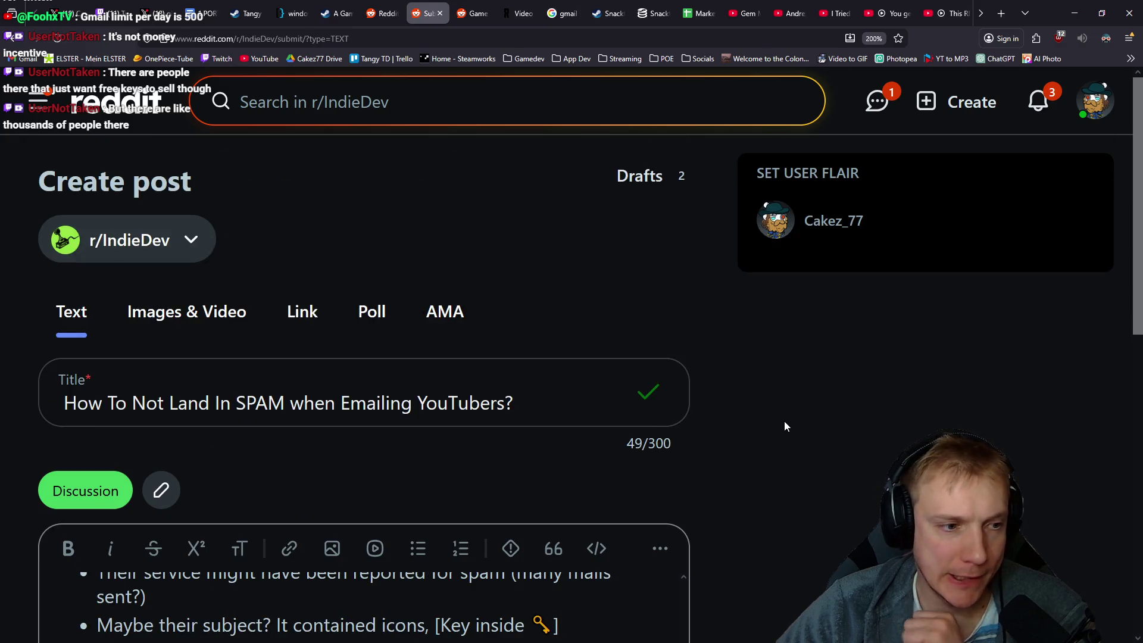
# Change 'Emailing' to 'mailing' in the title and add 'about your game' before the question mark
pyautogui.click(338, 403)
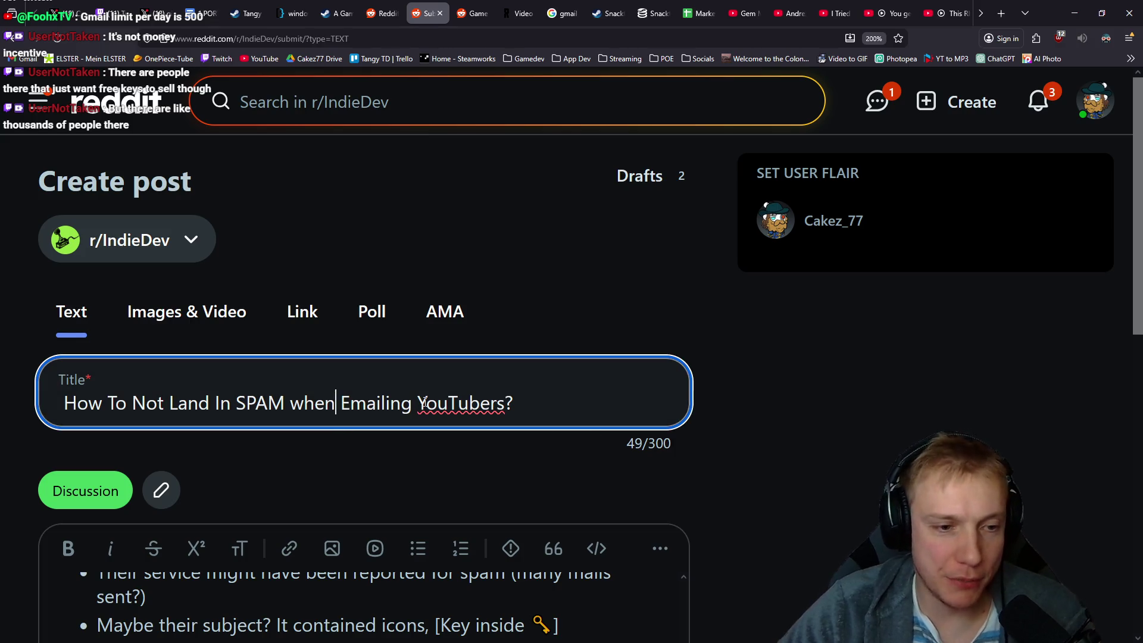
pyautogui.moveTo(411, 405); pyautogui.dragTo(360, 406)
pyautogui.doubleClick(354, 407)
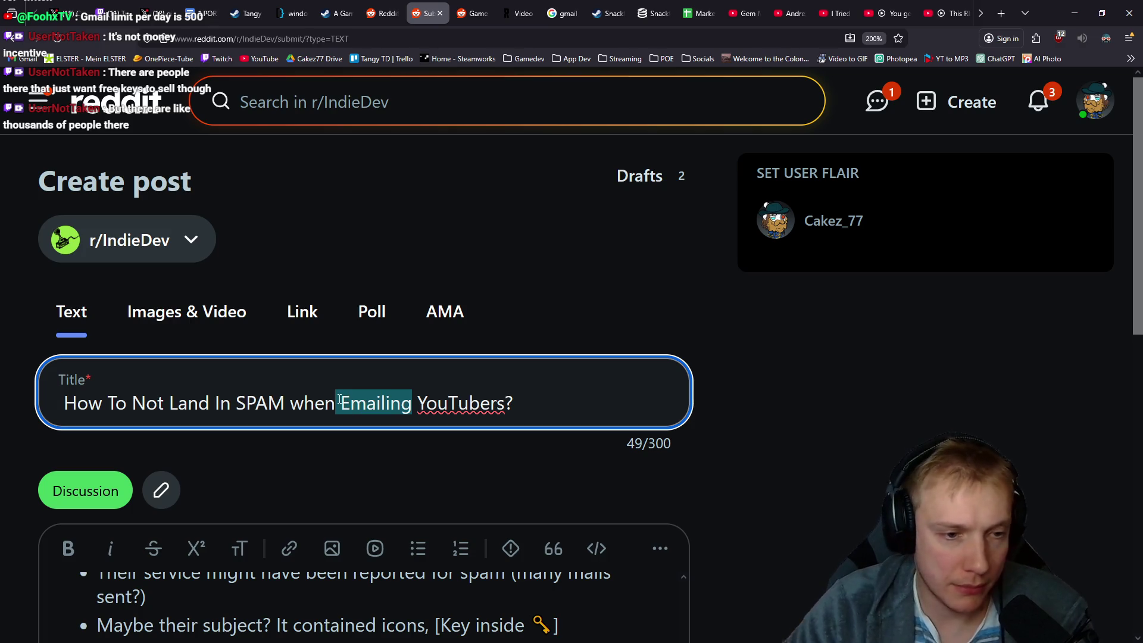
pyautogui.press('BackSpace')
pyautogui.write('mailing')
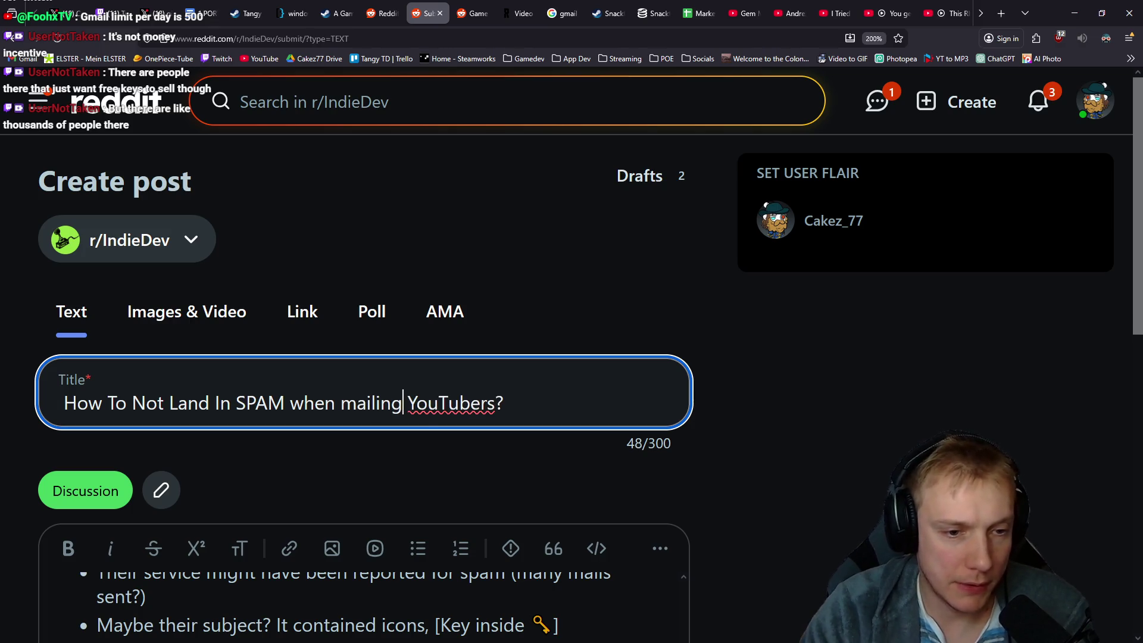
pyautogui.click(496, 403)
pyautogui.write('about your game')
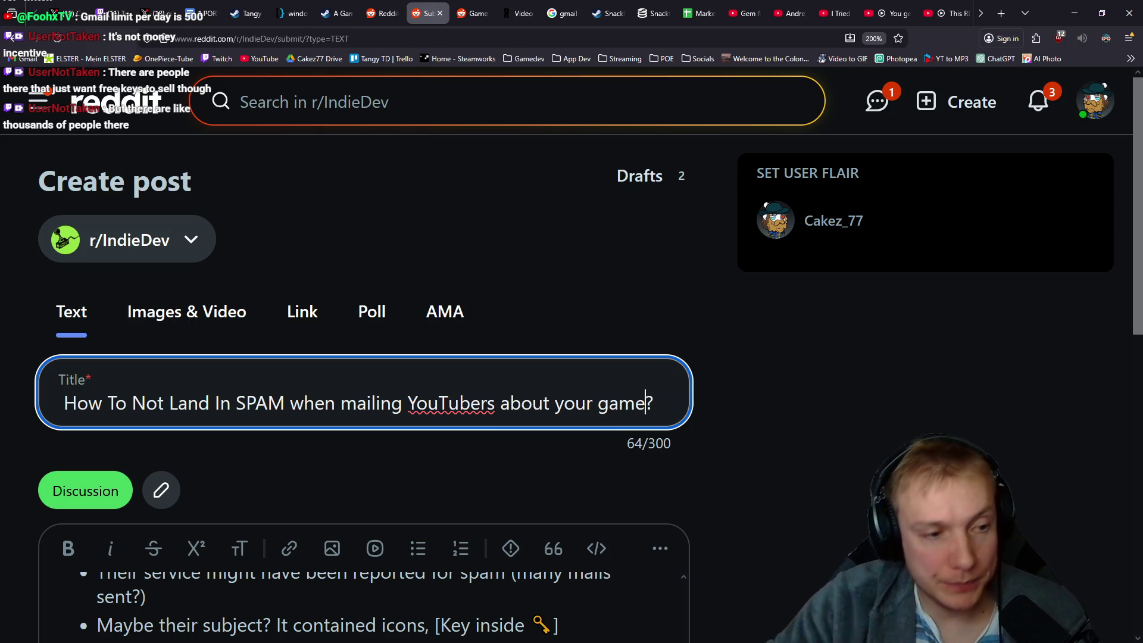
pyautogui.scroll(-10, 776, 436)
pyautogui.scroll(10, 776, 436)
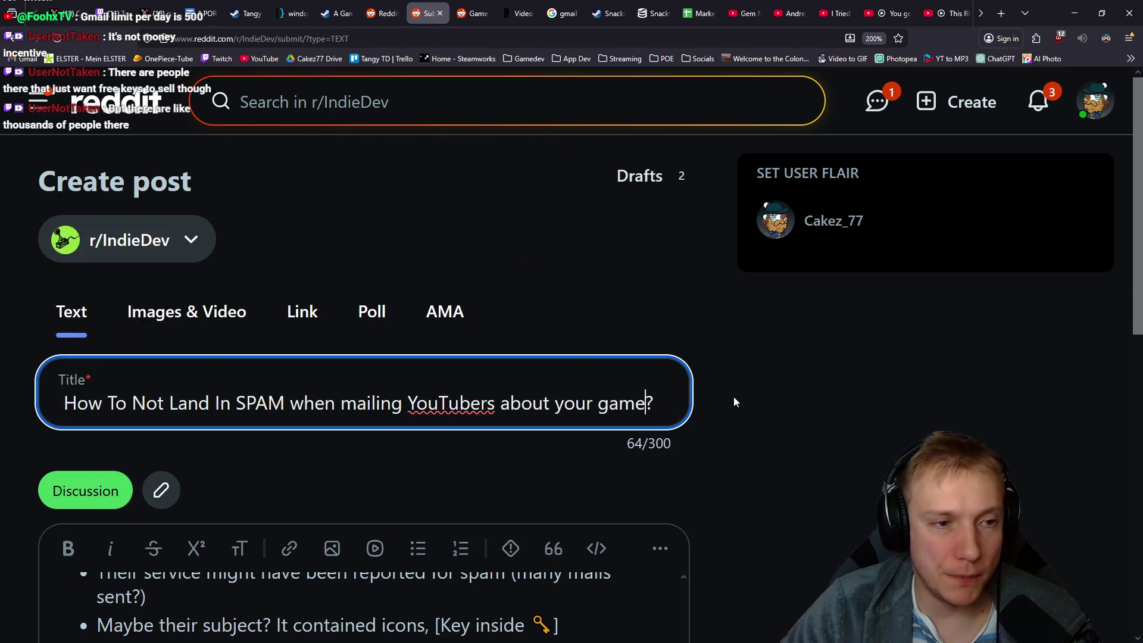
# Select the full title 'How To Not Land In SPAM when mailing YouTubers about your game?'
pyautogui.hotkey('ctrl', 'a')
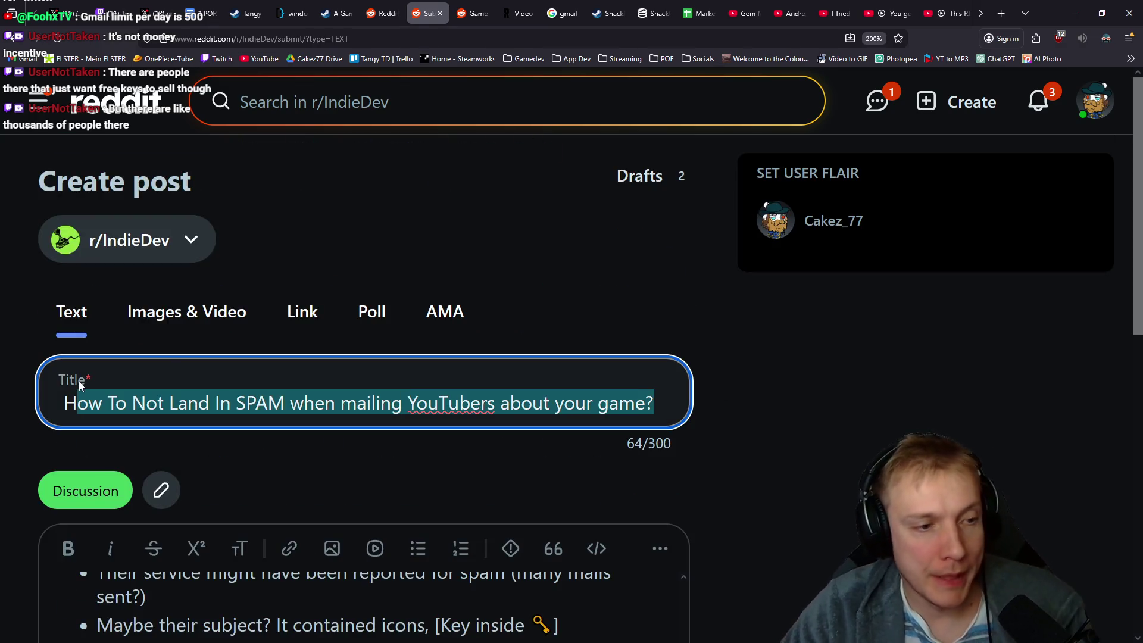
pyautogui.click(564, 403)
pyautogui.moveTo(667, 403); pyautogui.dragTo(9, 385)
pyautogui.hotkey('ctrl', 'c')
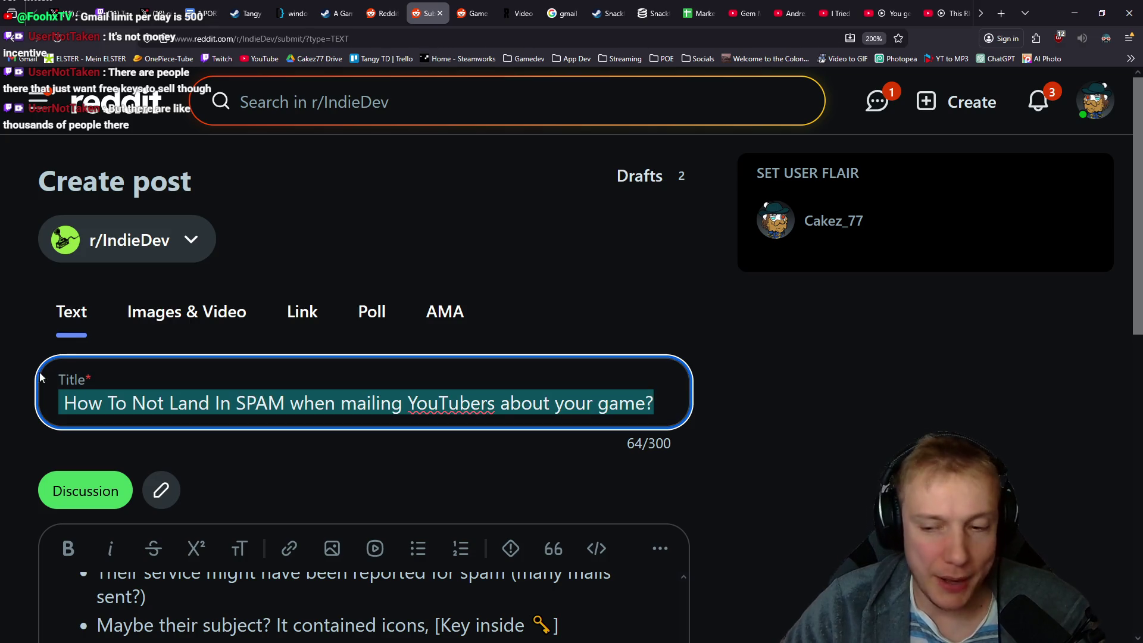
pyautogui.hotkey('alt', 'Tab')
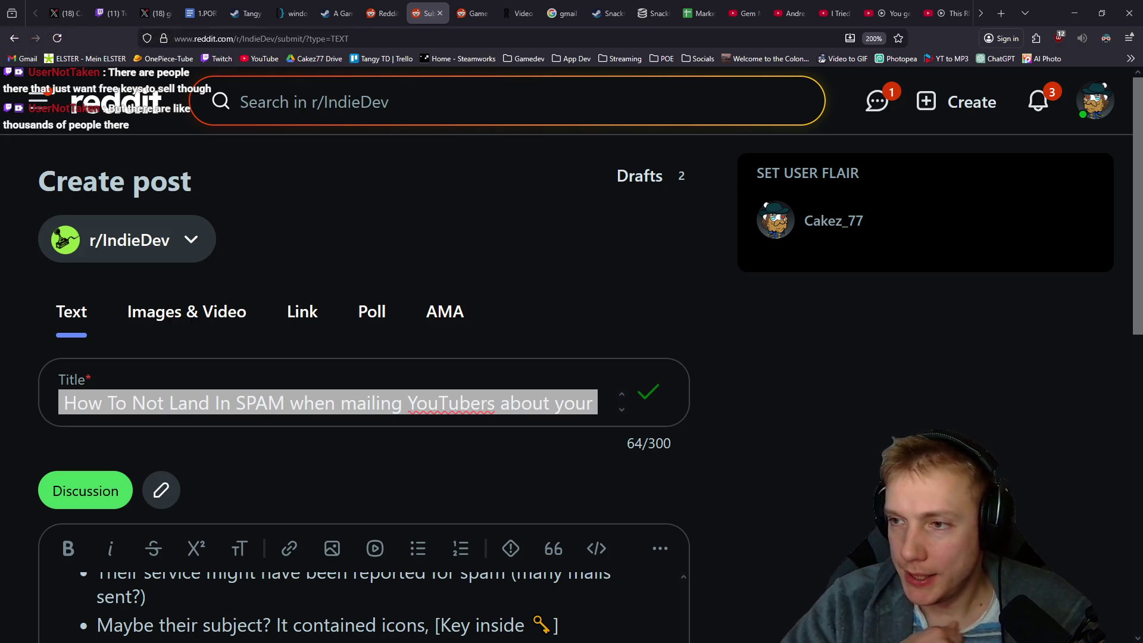
# Paste the post title into the Demo TODO List below the Capsule ideas
pyautogui.hotkey('alt', 'Tab')
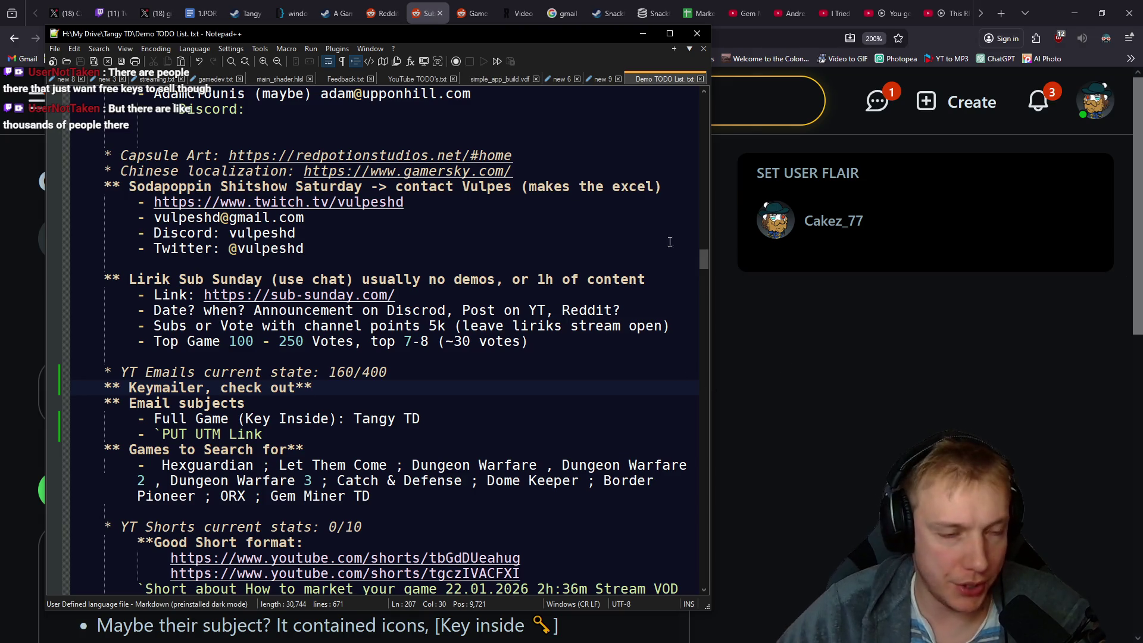
pyautogui.scroll(6, 375, 318)
pyautogui.scroll(20, 377, 298)
pyautogui.click(495, 405)
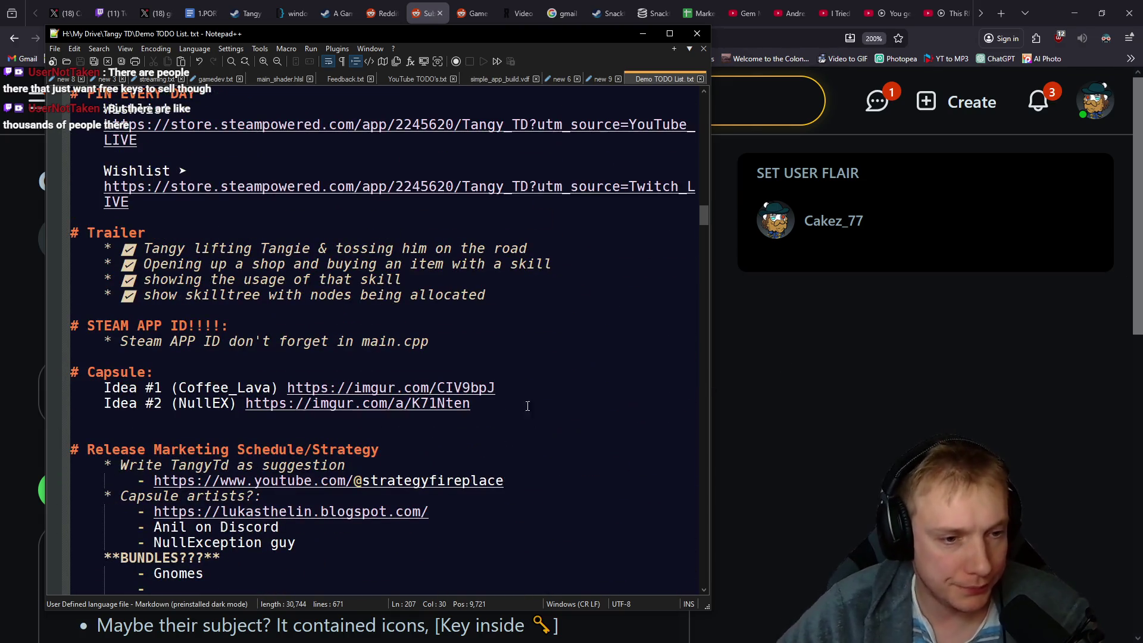
pyautogui.press('Return')
pyautogui.press('Return')
pyautogui.hotkey('ctrl', 'v')
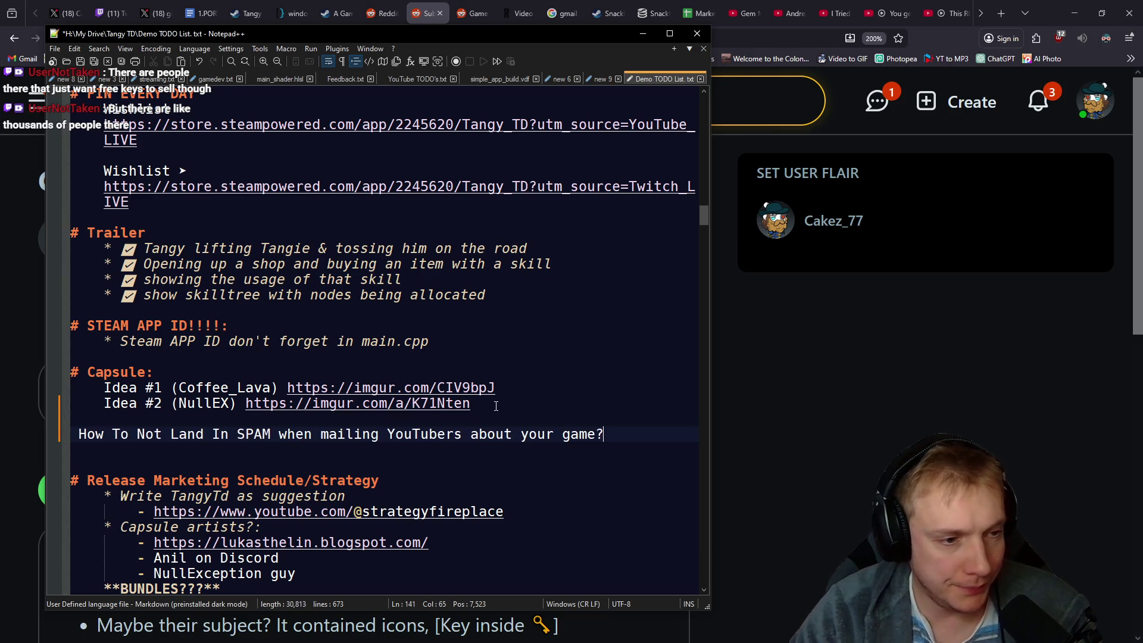
pyautogui.press('Return')
pyautogui.press('Return')
pyautogui.press('Up')
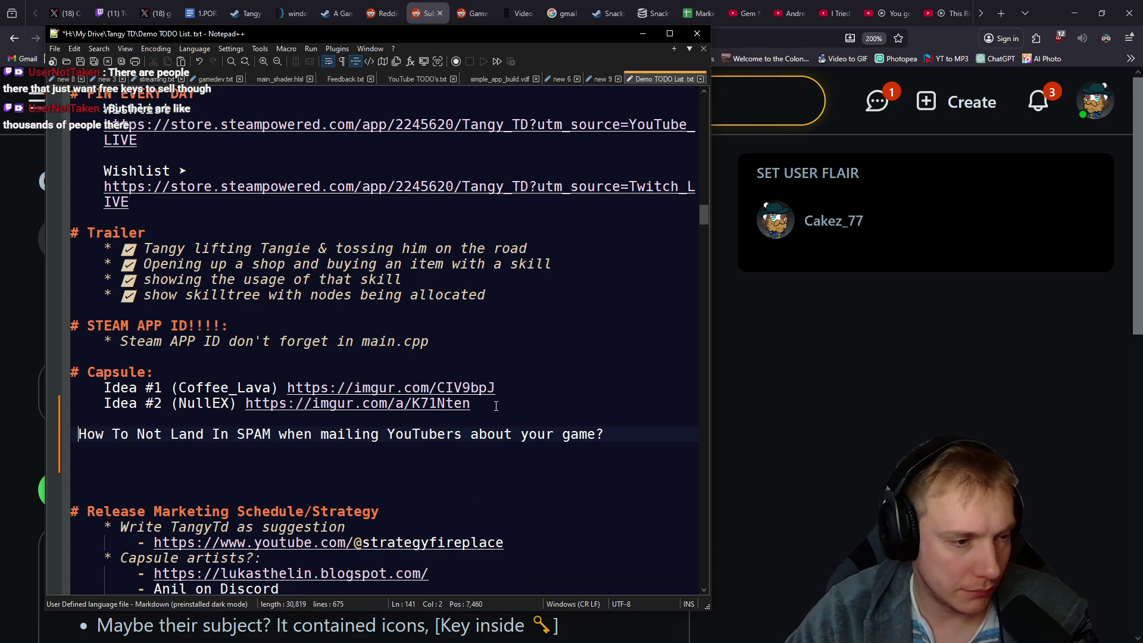
pyautogui.press('Delete')
pyautogui.press('End')
pyautogui.press('Down')
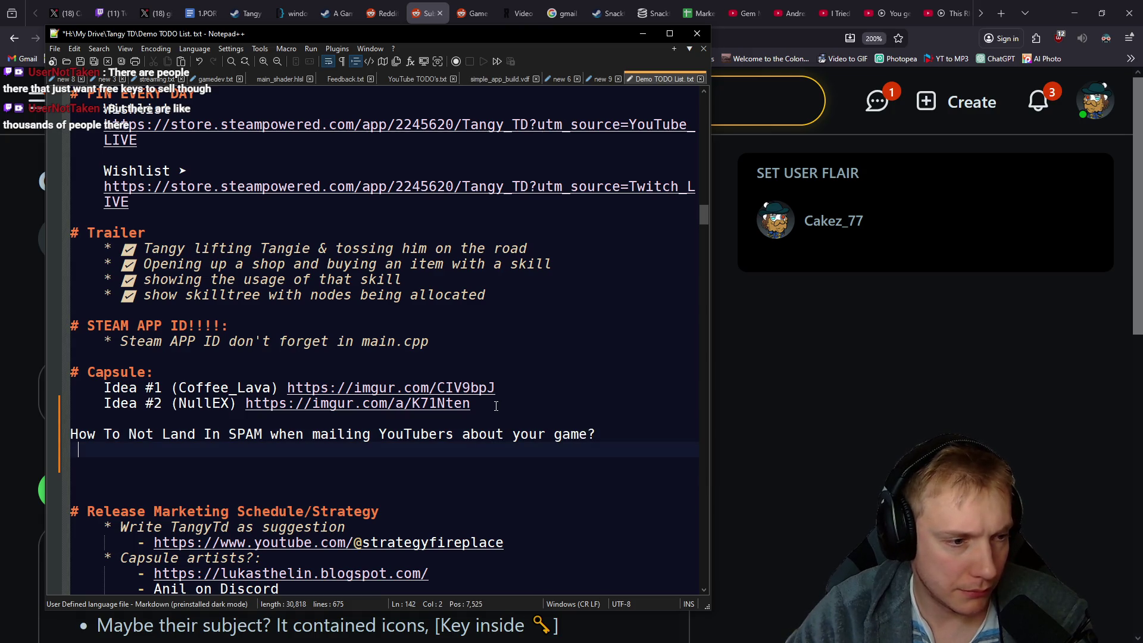
# Copy the Reddit post body and paste it into the TODO list below the title
pyautogui.click(926, 395)
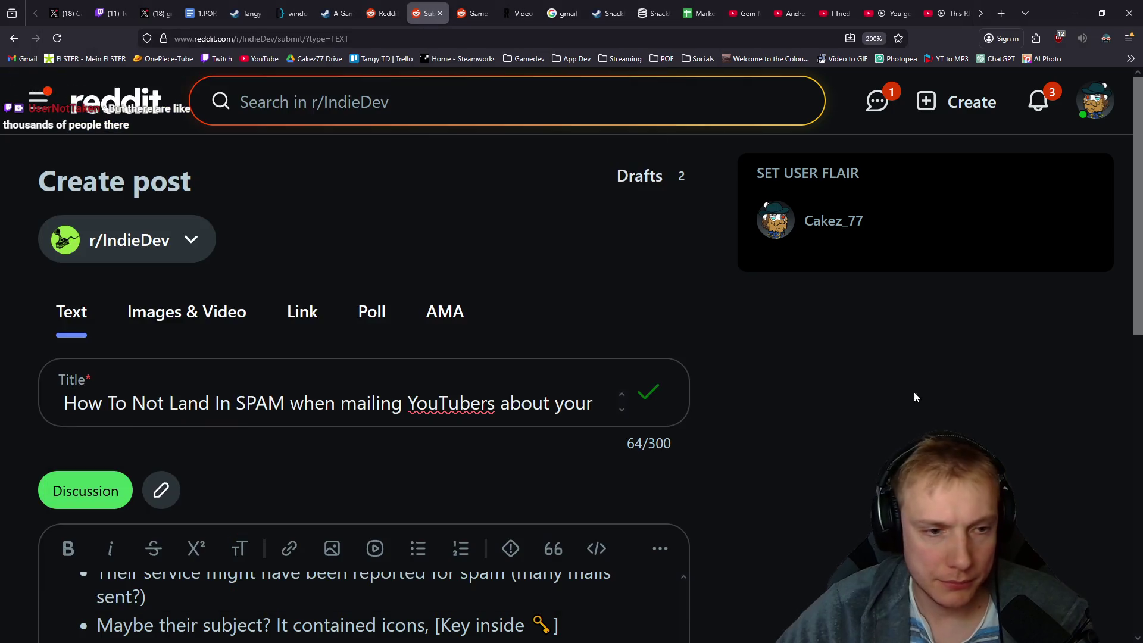
pyautogui.scroll(-3, 309, 419)
pyautogui.scroll(5, 68, 361)
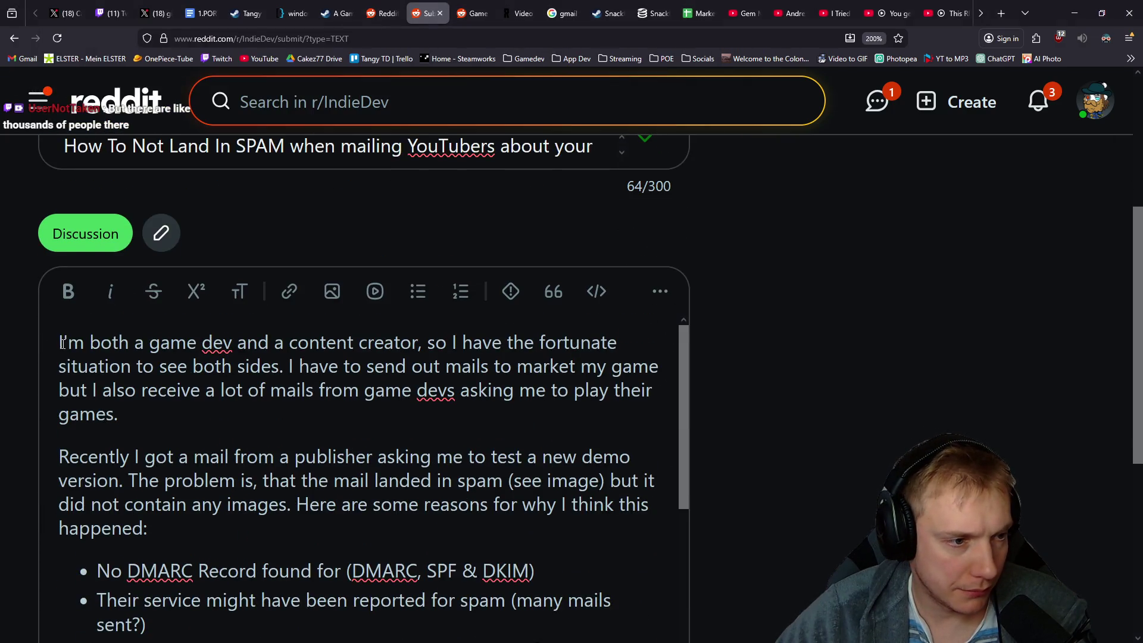
pyautogui.hotkey('ctrl', 'shift', 'End')
pyautogui.scroll(5, 118, 405)
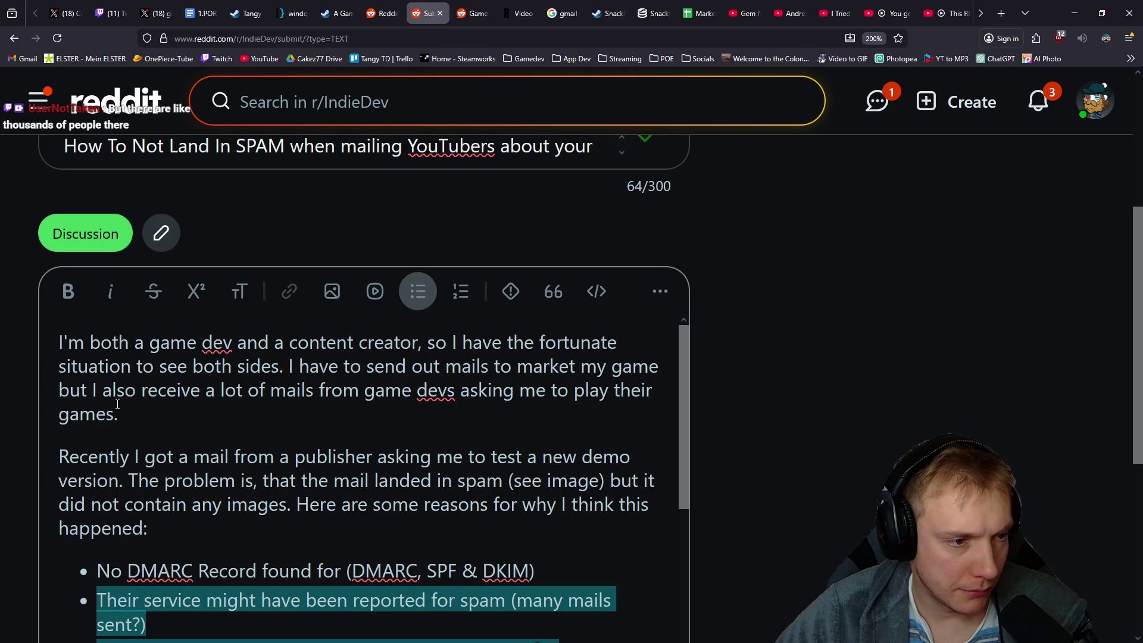
pyautogui.moveTo(59, 343)
pyautogui.mouseDown()
pyautogui.moveTo(225, 449)
pyautogui.moveTo(268, 536)
pyautogui.moveTo(254, 383)
pyautogui.moveTo(341, 358)
pyautogui.mouseUp()
pyautogui.hotkey('ctrl', 'c')
pyautogui.hotkey('alt', 'Tab')
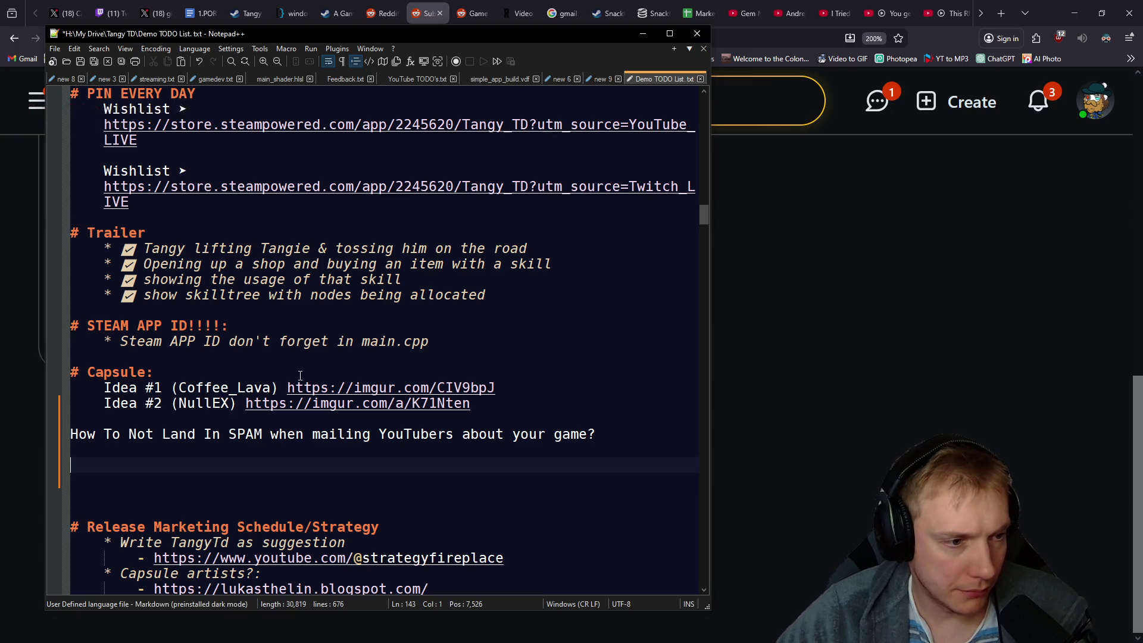
pyautogui.hotkey('ctrl', 'v')
pyautogui.scroll(-4, 465, 371)
# Cut the body text out of the Reddit post, leaving it empty
pyautogui.hotkey('alt', 'Tab')
pyautogui.click(425, 367)
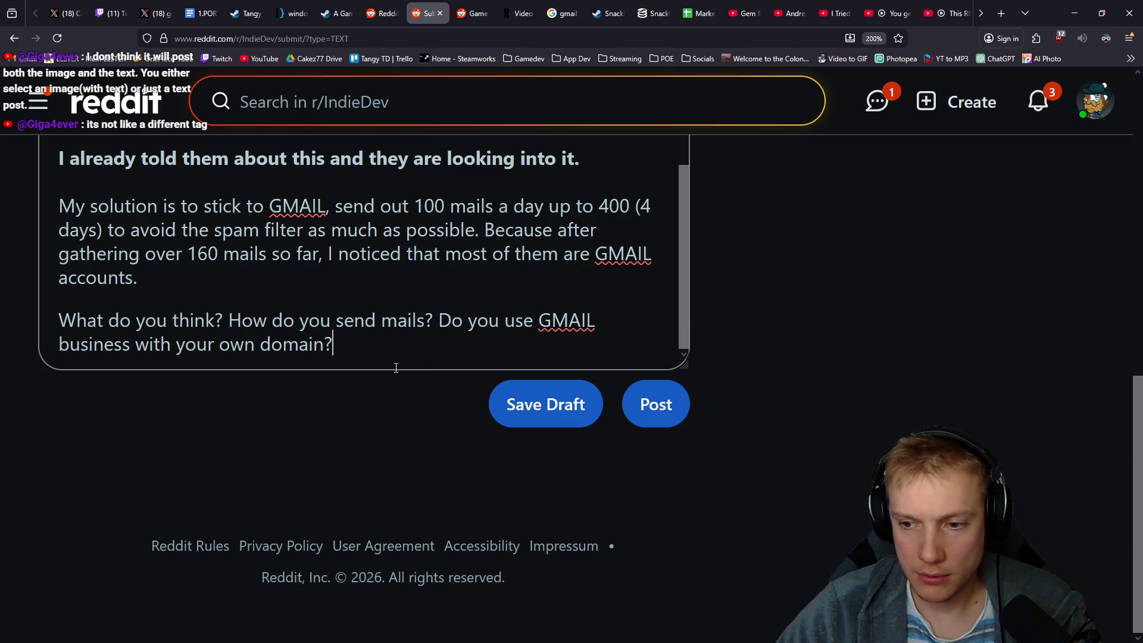
pyautogui.moveTo(337, 344)
pyautogui.mouseDown()
pyautogui.moveTo(245, 320)
pyautogui.moveTo(271, 311)
pyautogui.moveTo(155, 146)
pyautogui.moveTo(137, 145)
pyautogui.moveTo(104, 319)
pyautogui.moveTo(39, 322)
pyautogui.mouseUp()
pyautogui.hotkey('ctrl', 'x')
pyautogui.scroll(5, 370, 387)
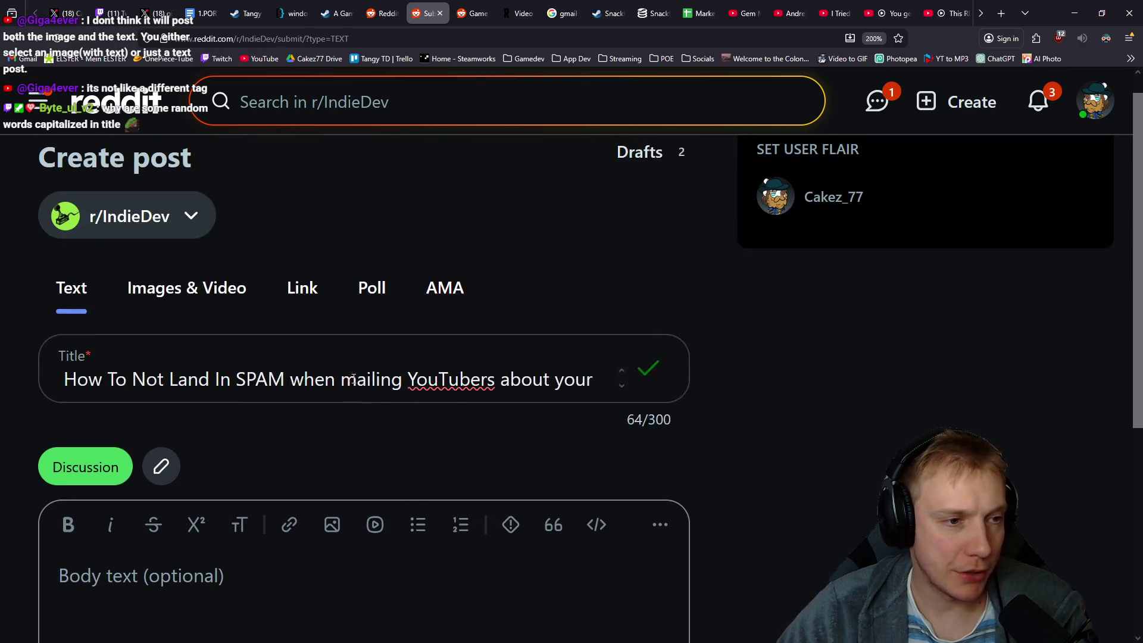
# Switch the post to the Images & Video type and paste the saved body text
pyautogui.click(164, 326)
pyautogui.scroll(-5, 241, 338)
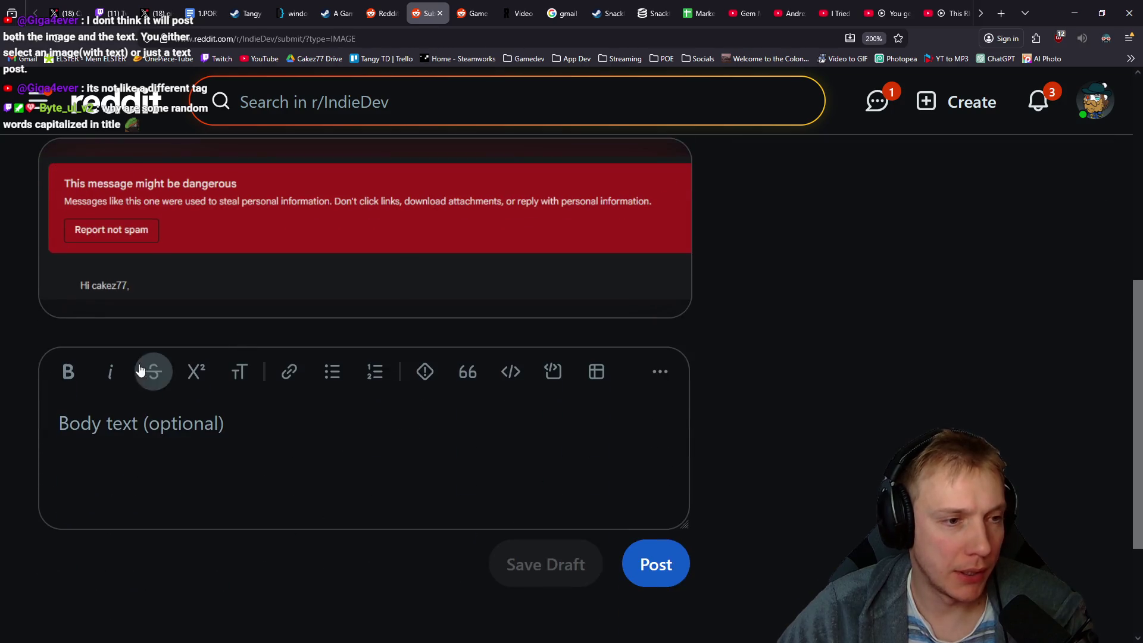
pyautogui.click(114, 430)
pyautogui.hotkey('ctrl', 'v')
# Review the spam-warning image post and publish it to r/IndieDev
pyautogui.scroll(10, 115, 430)
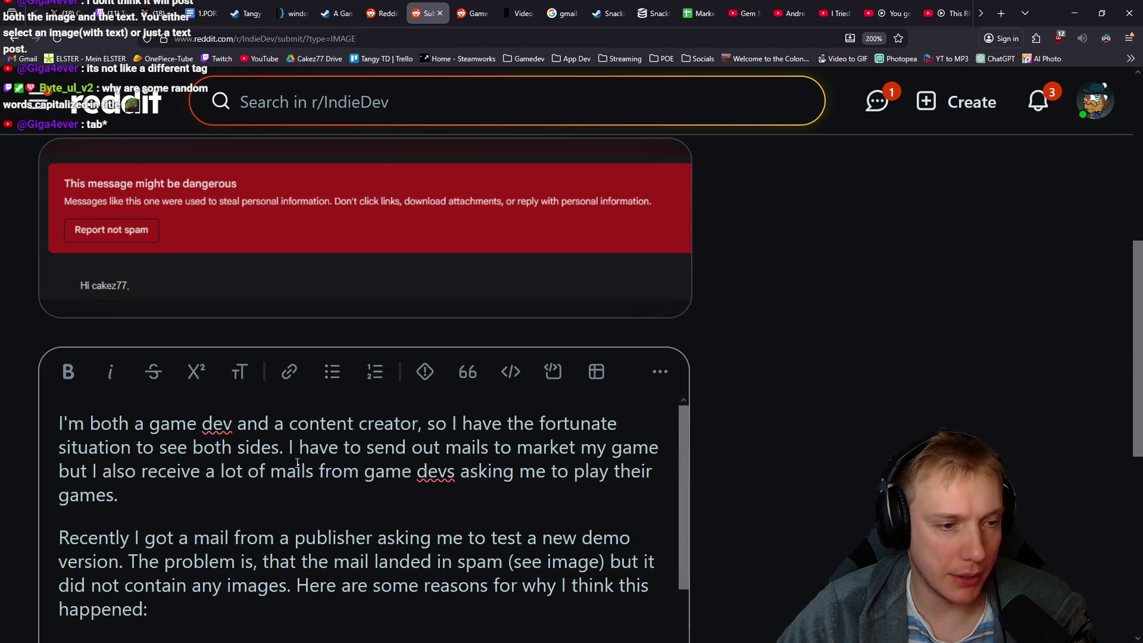
pyautogui.scroll(3, 788, 414)
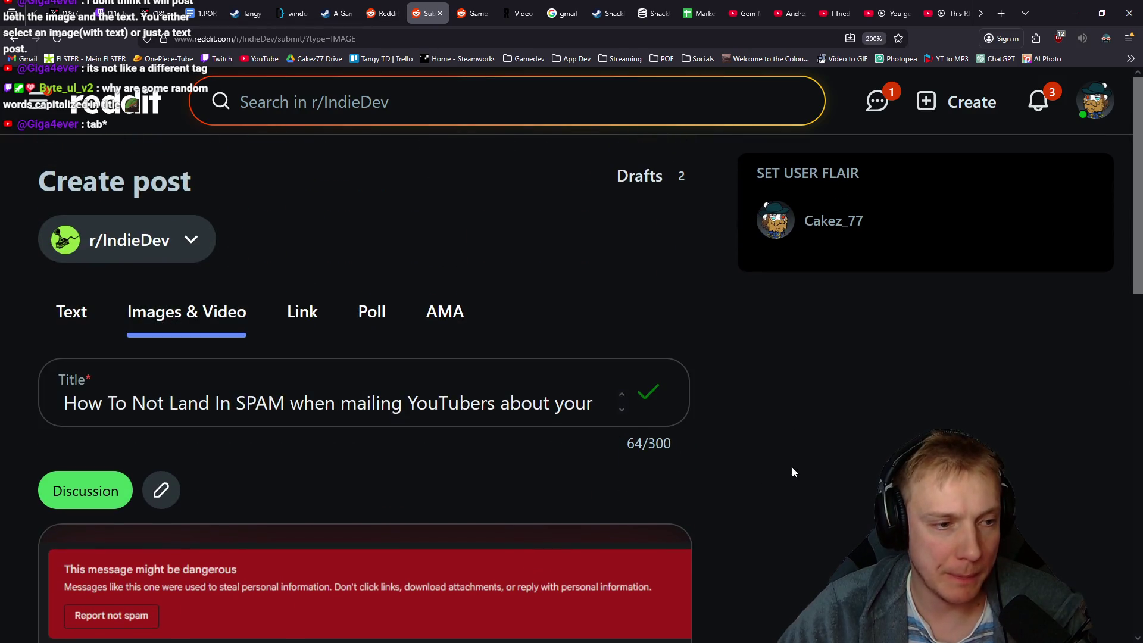
pyautogui.scroll(-5, 791, 472)
pyautogui.scroll(-4, 906, 377)
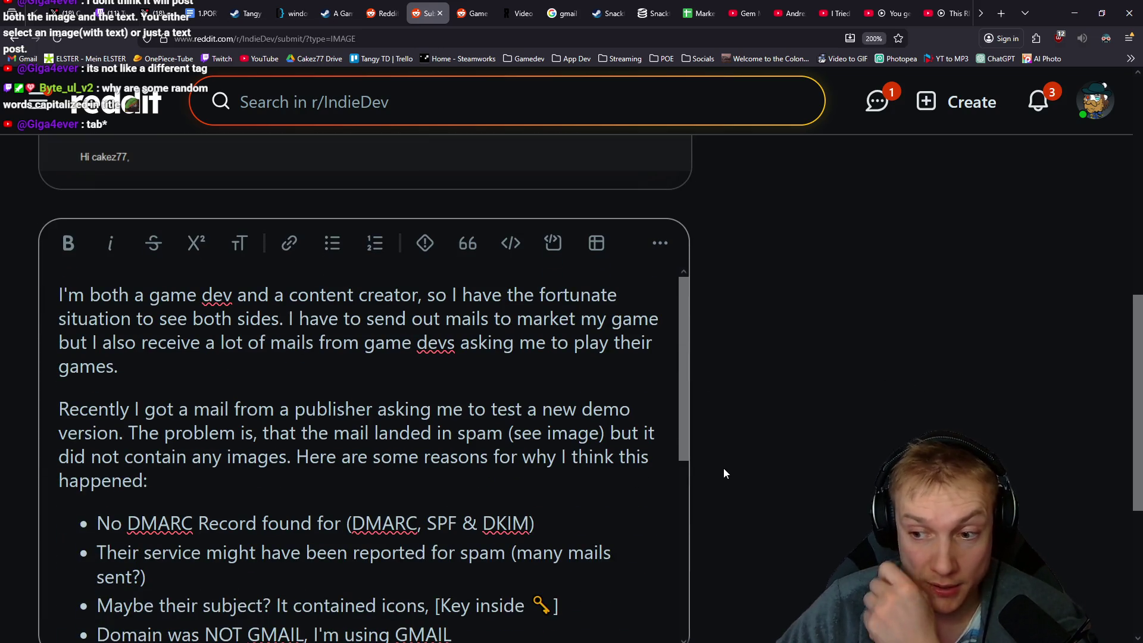
pyautogui.scroll(5, 721, 448)
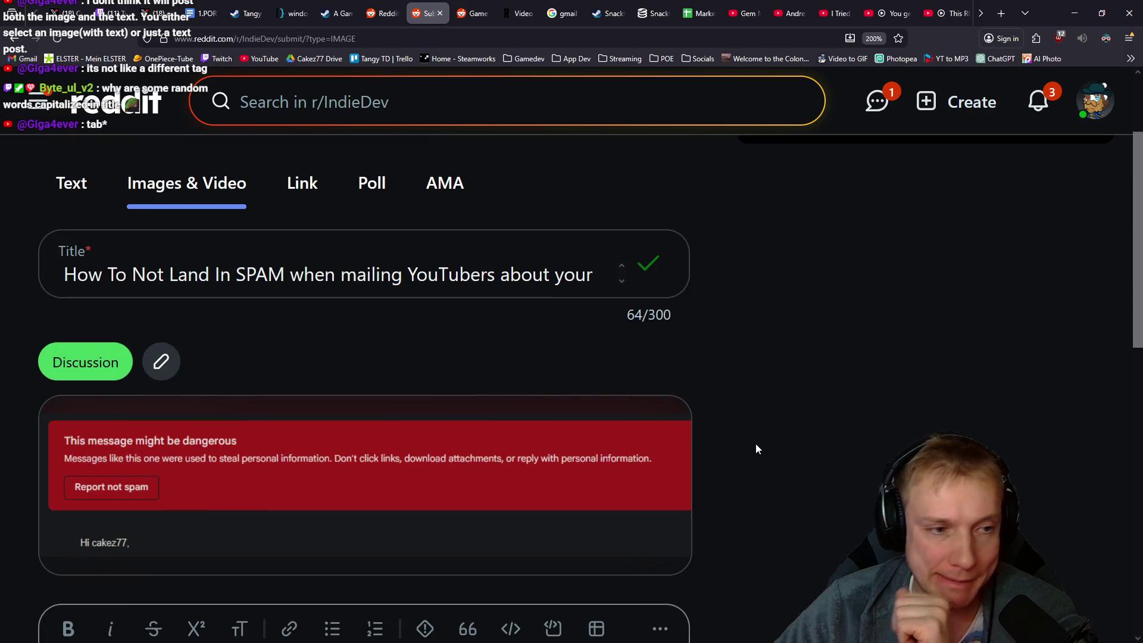
pyautogui.scroll(-5, 757, 438)
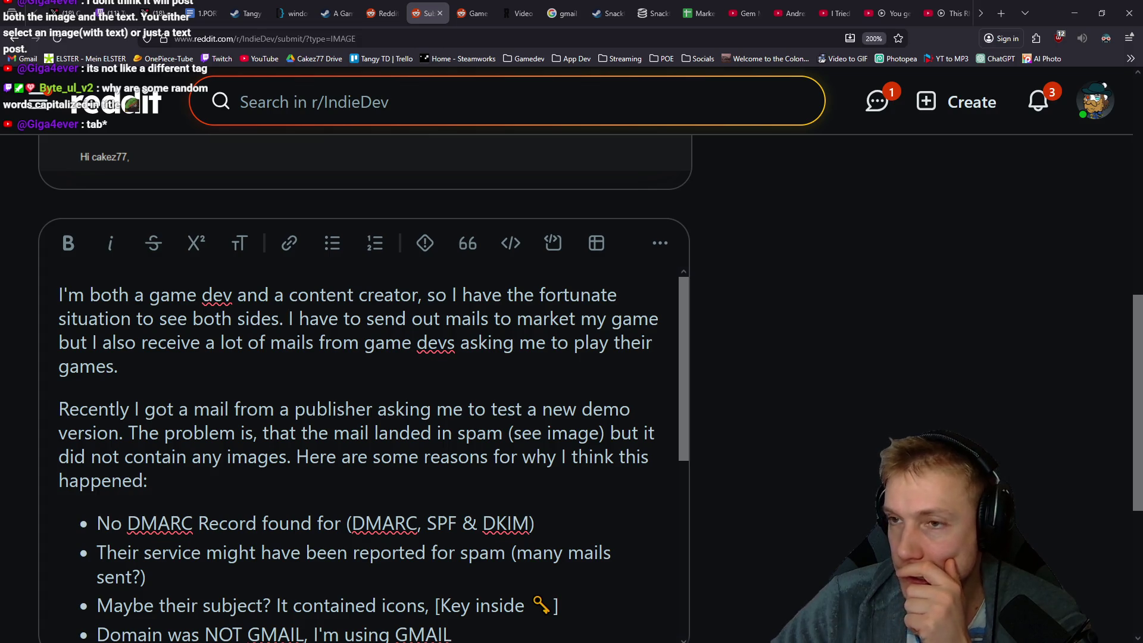
pyautogui.scroll(-4, 877, 319)
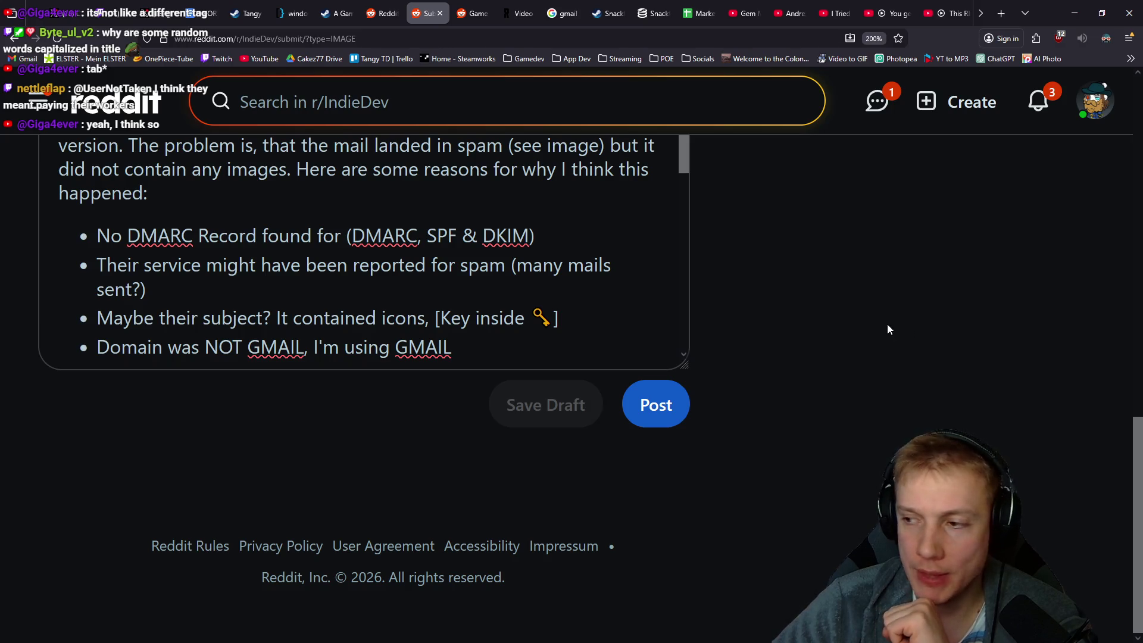
pyautogui.click(660, 411)
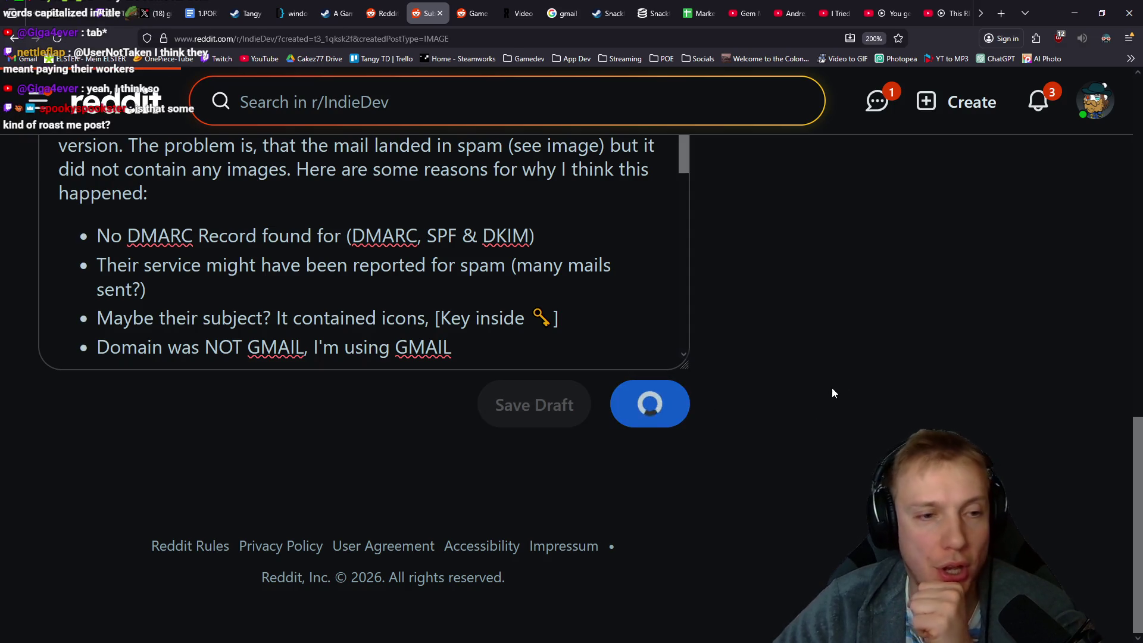
pyautogui.scroll(-5, 831, 387)
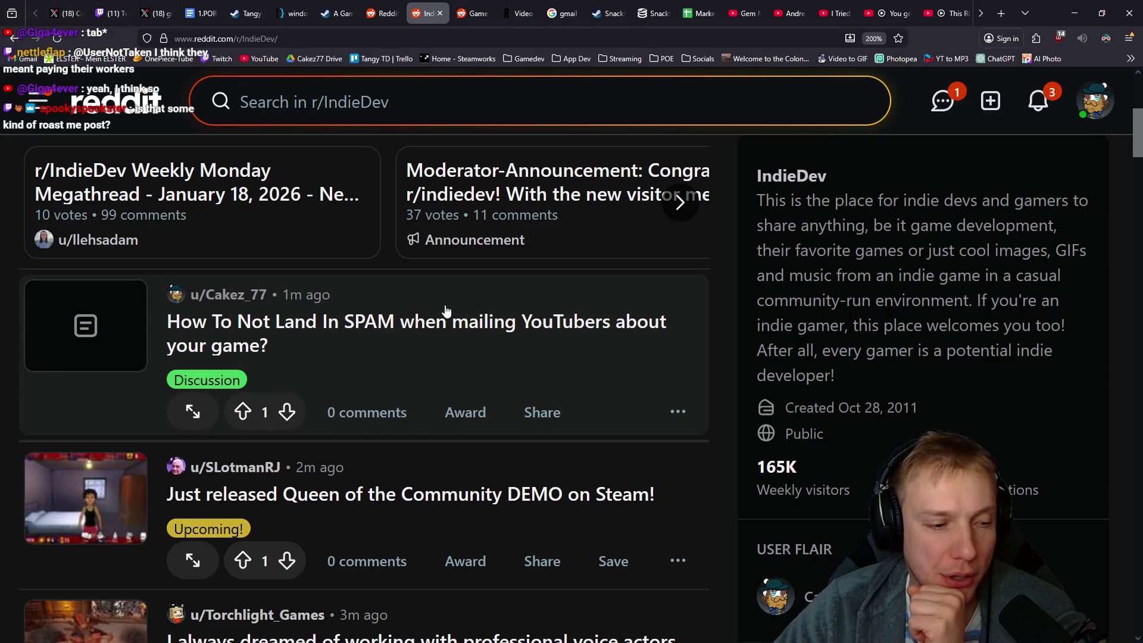
pyautogui.scroll(-4, 445, 311)
pyautogui.scroll(6, 441, 304)
pyautogui.scroll(-2, 434, 303)
pyautogui.scroll(-2, 402, 320)
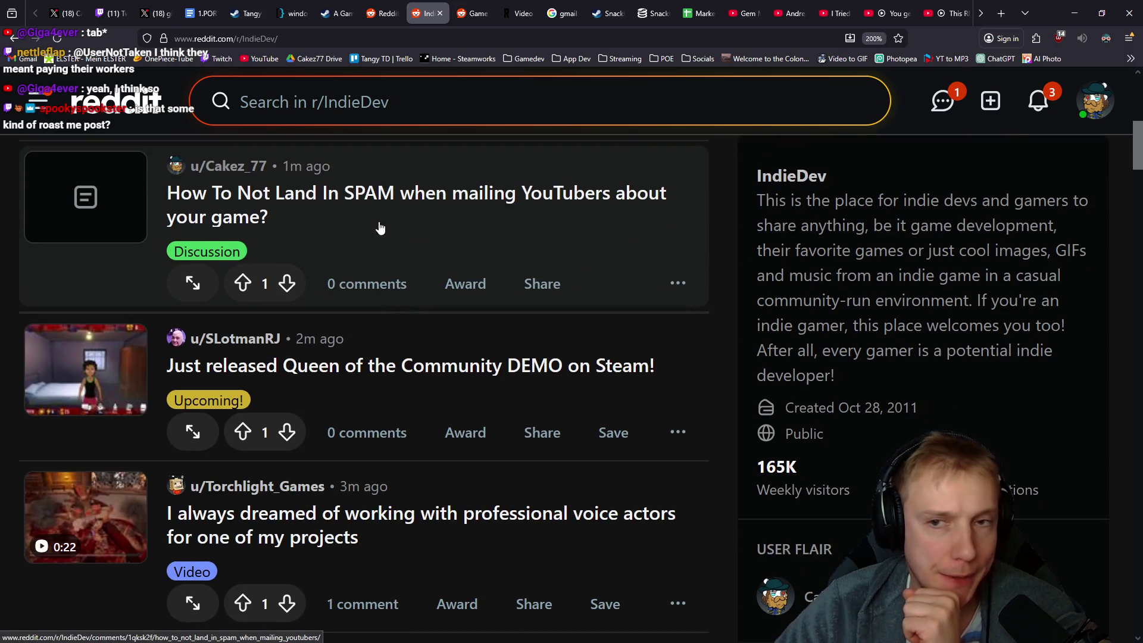
pyautogui.click(1095, 101)
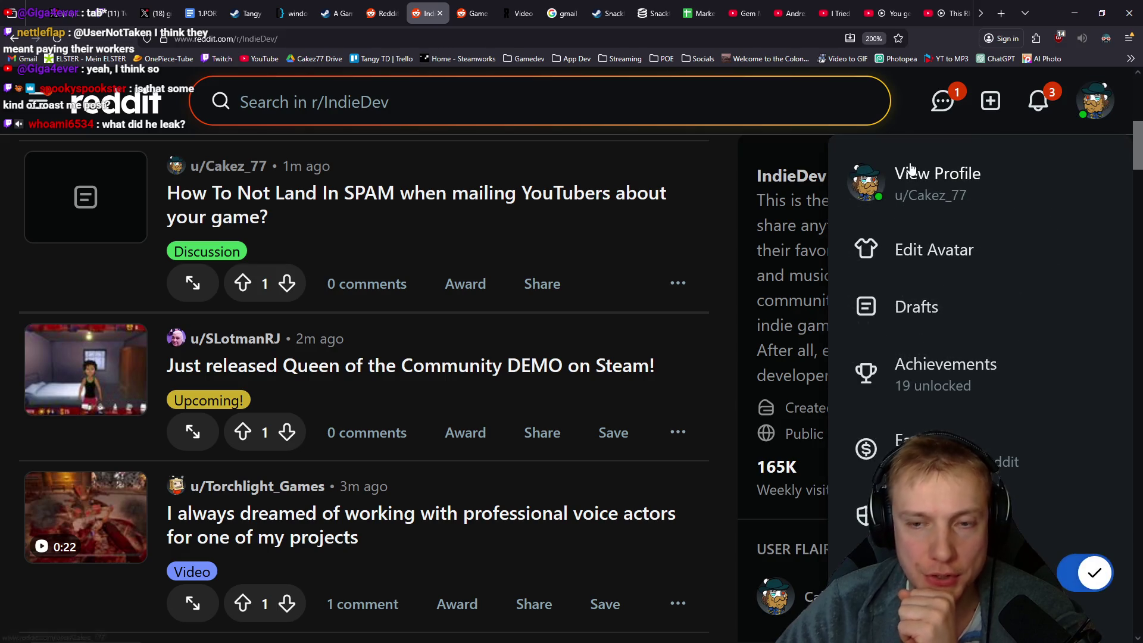
pyautogui.middleClick(923, 178)
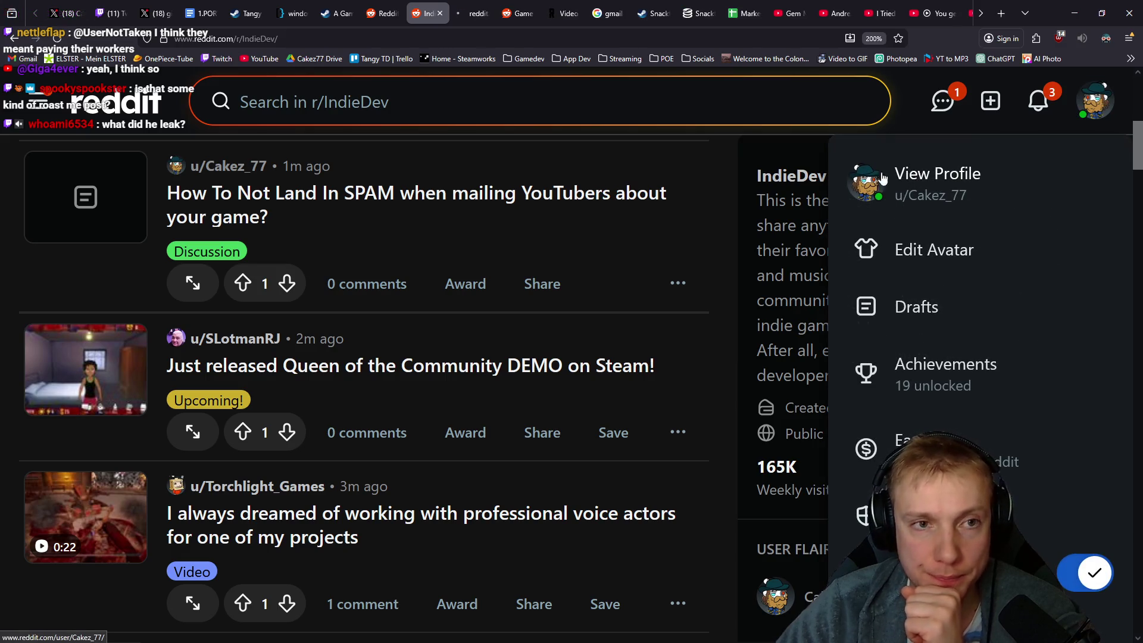
pyautogui.click(471, 8)
pyautogui.click(167, 342)
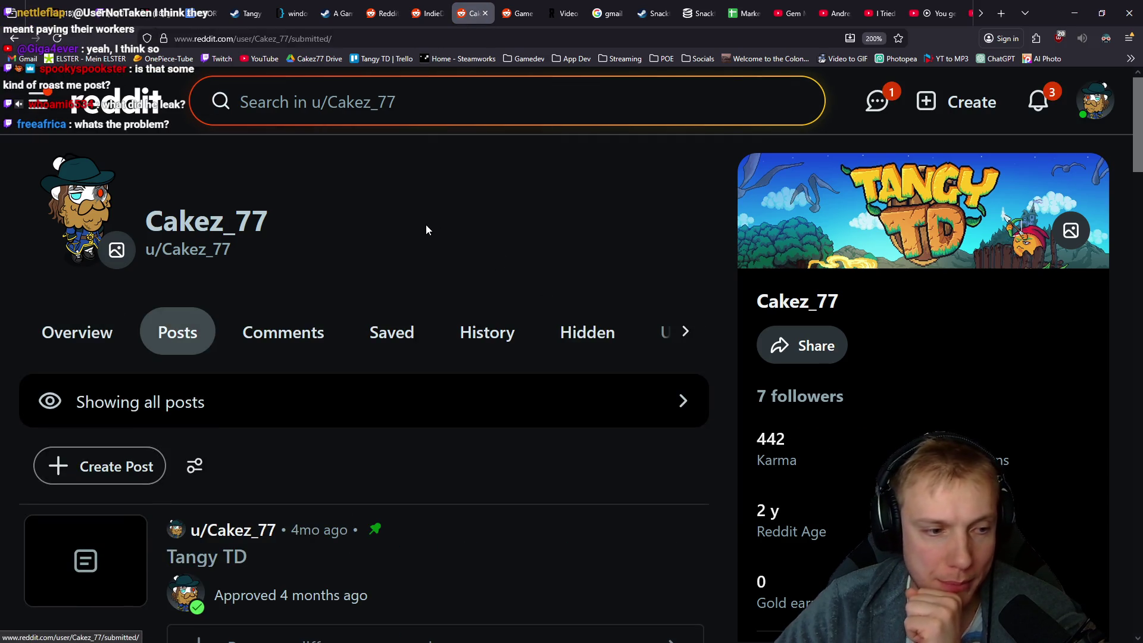
pyautogui.scroll(-4, 426, 226)
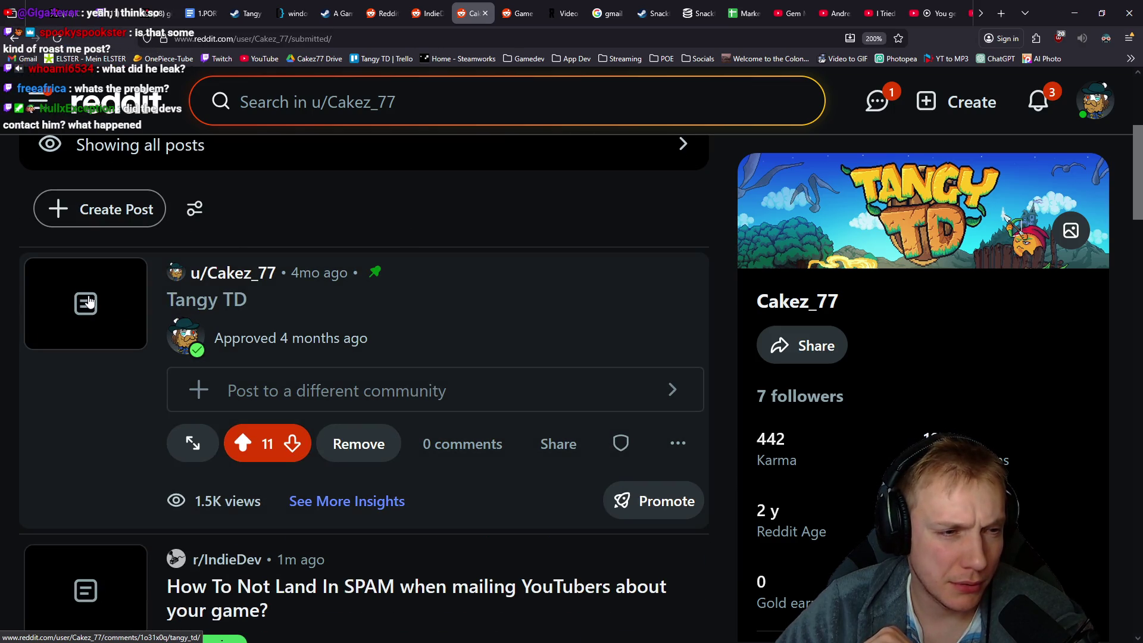
pyautogui.scroll(-6, 464, 300)
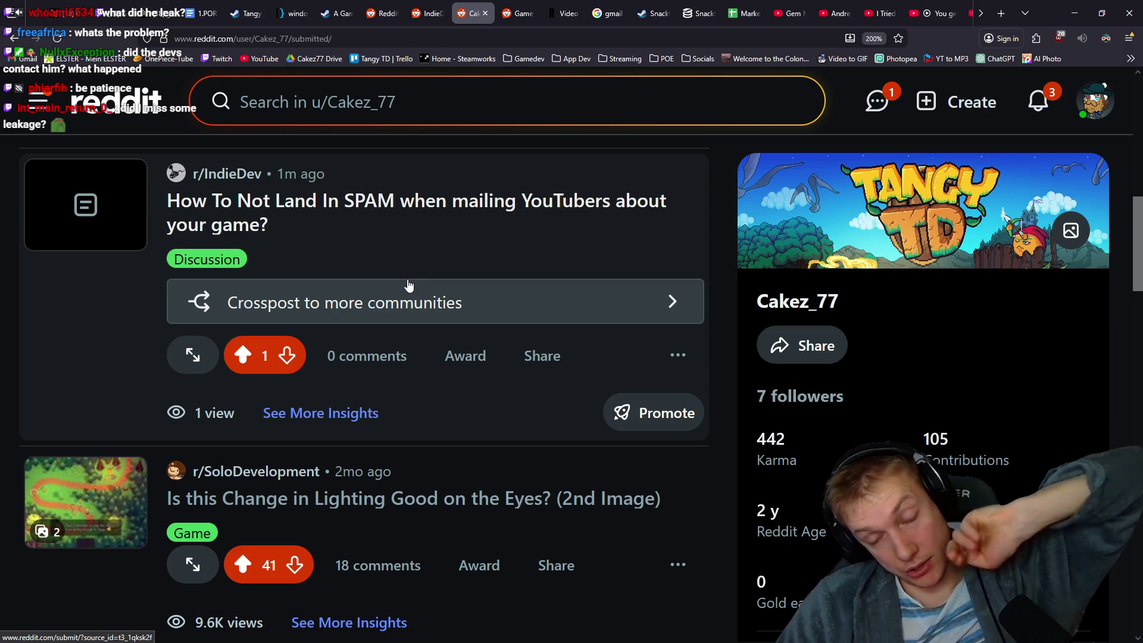
pyautogui.scroll(8, 416, 297)
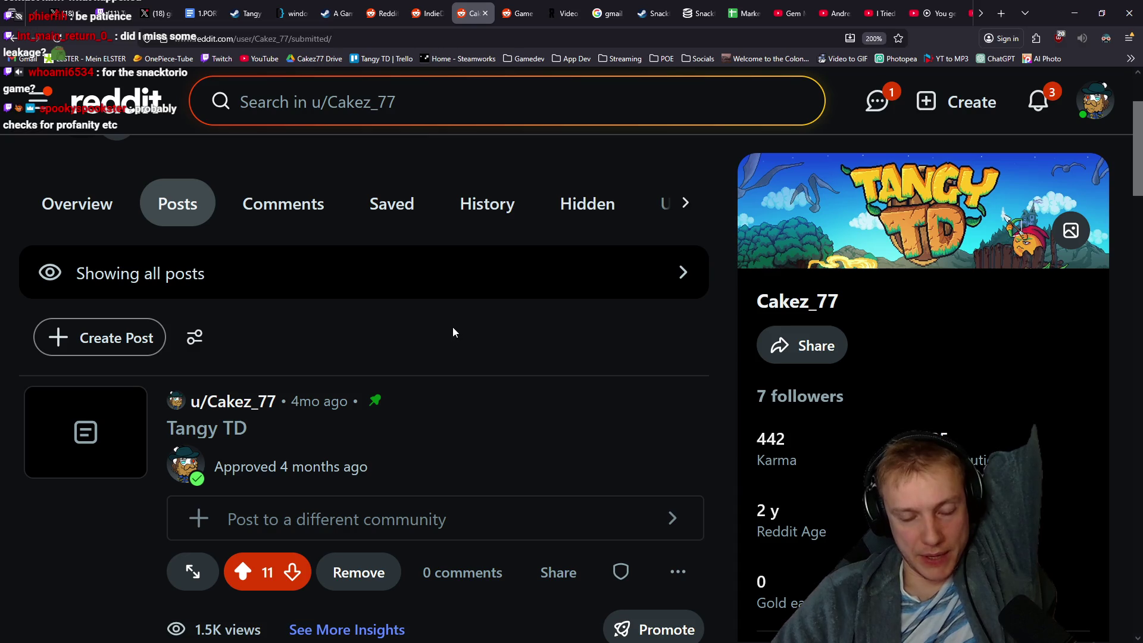
pyautogui.scroll(-2, 453, 324)
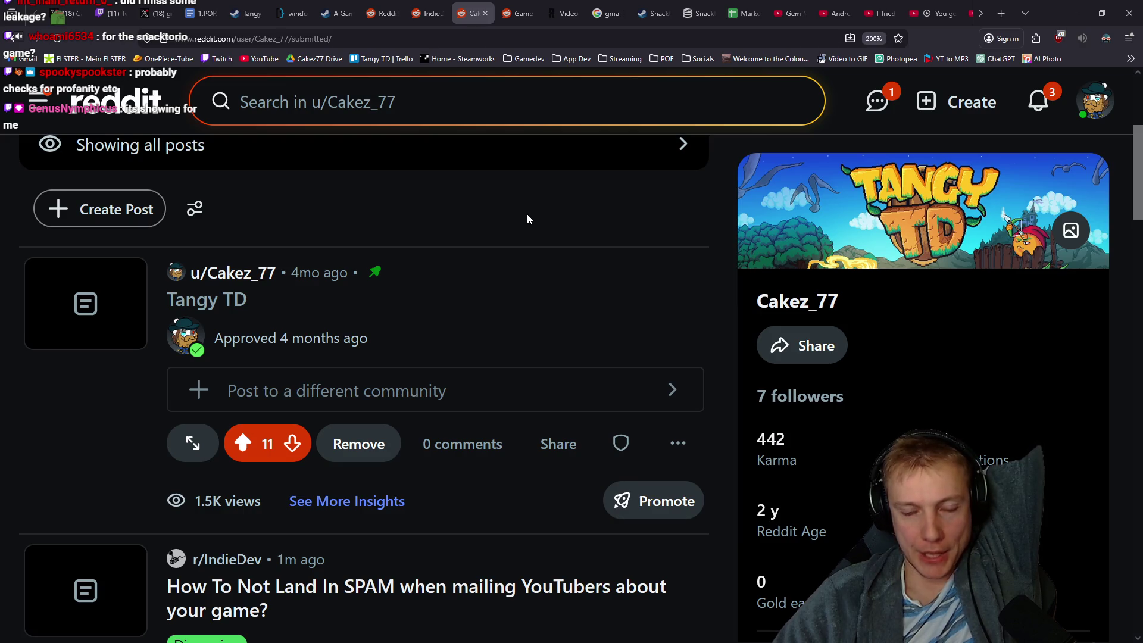
pyautogui.scroll(-2, 523, 220)
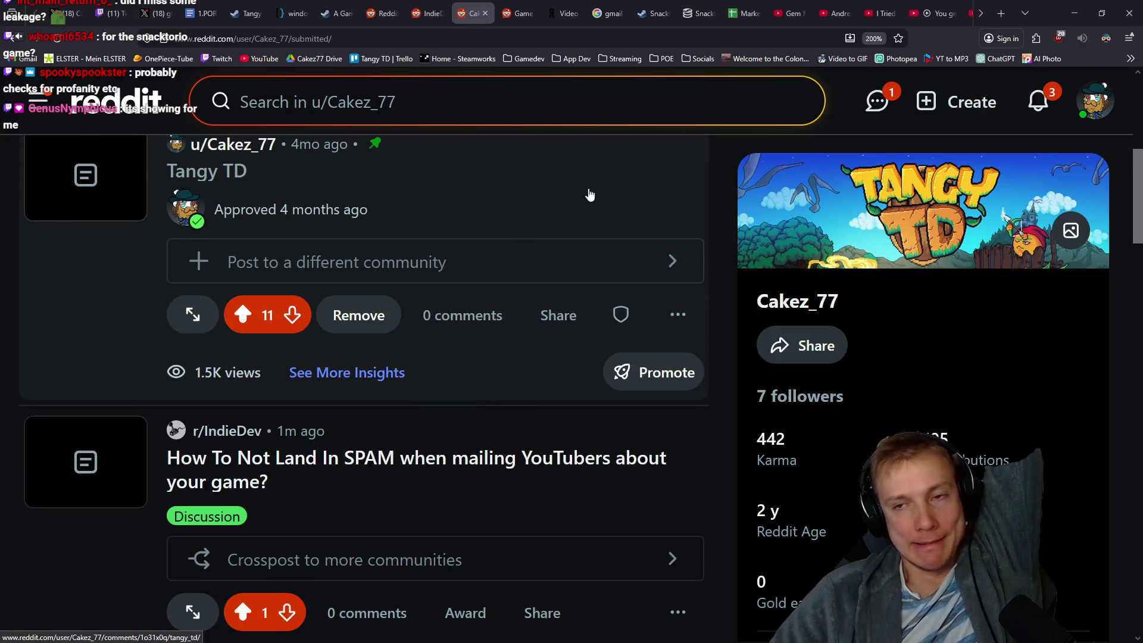
pyautogui.click(1074, 13)
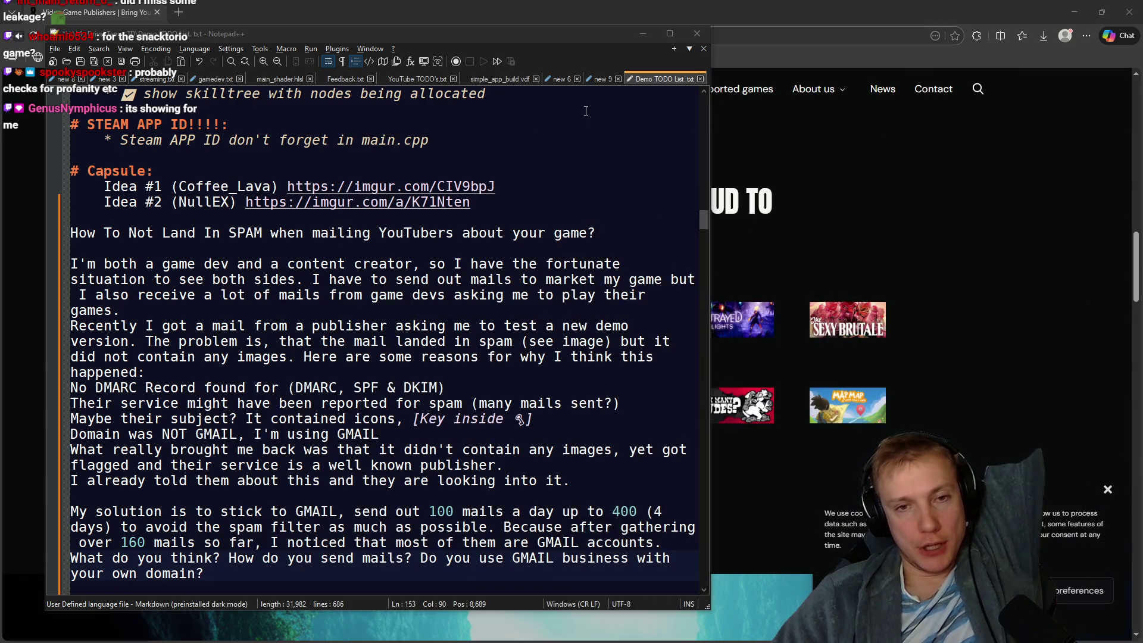
# Minimize Notepad++ and close the Rekoup publisher website window to reveal the game
pyautogui.click(642, 33)
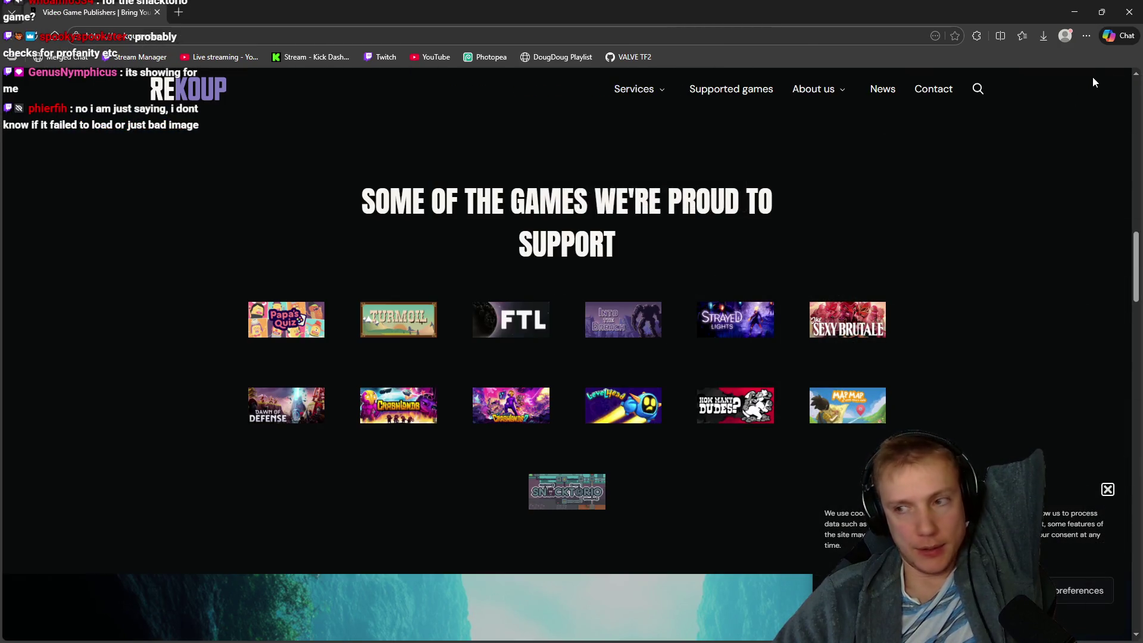
pyautogui.click(1128, 12)
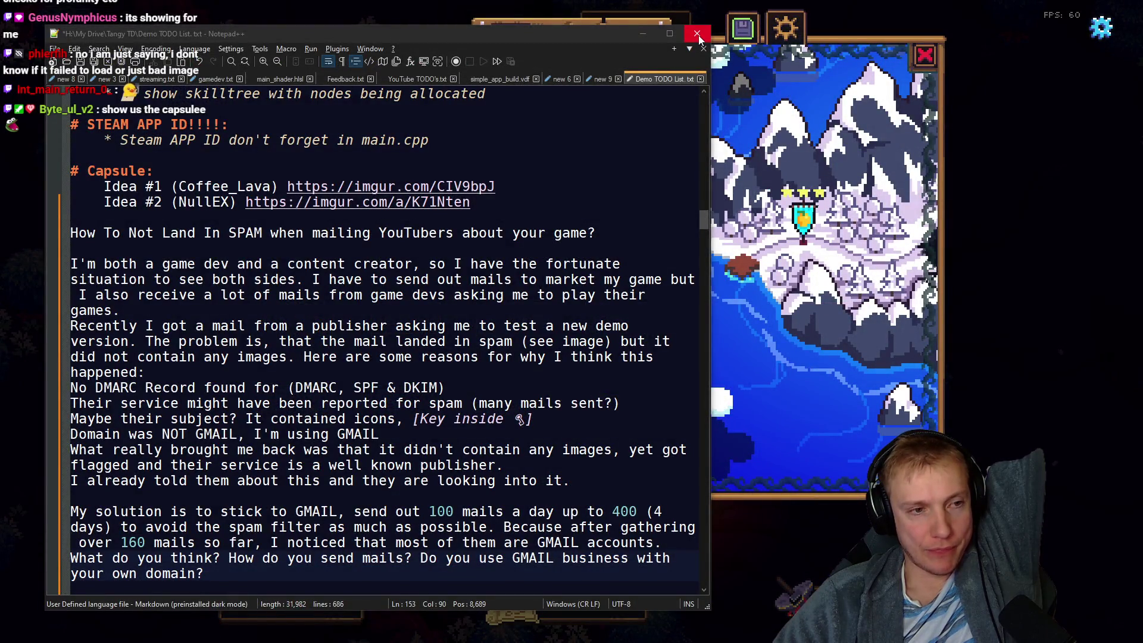
pyautogui.click(643, 34)
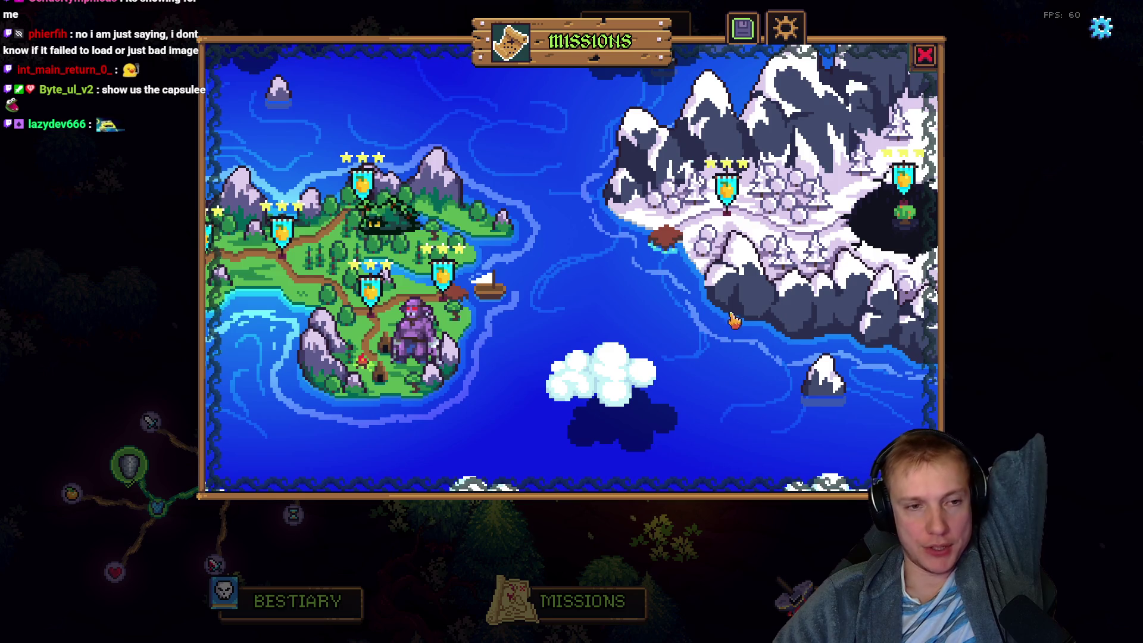
# Launch the Mountain Trail mission and walk the hero along the snowy path
pyautogui.click(720, 189)
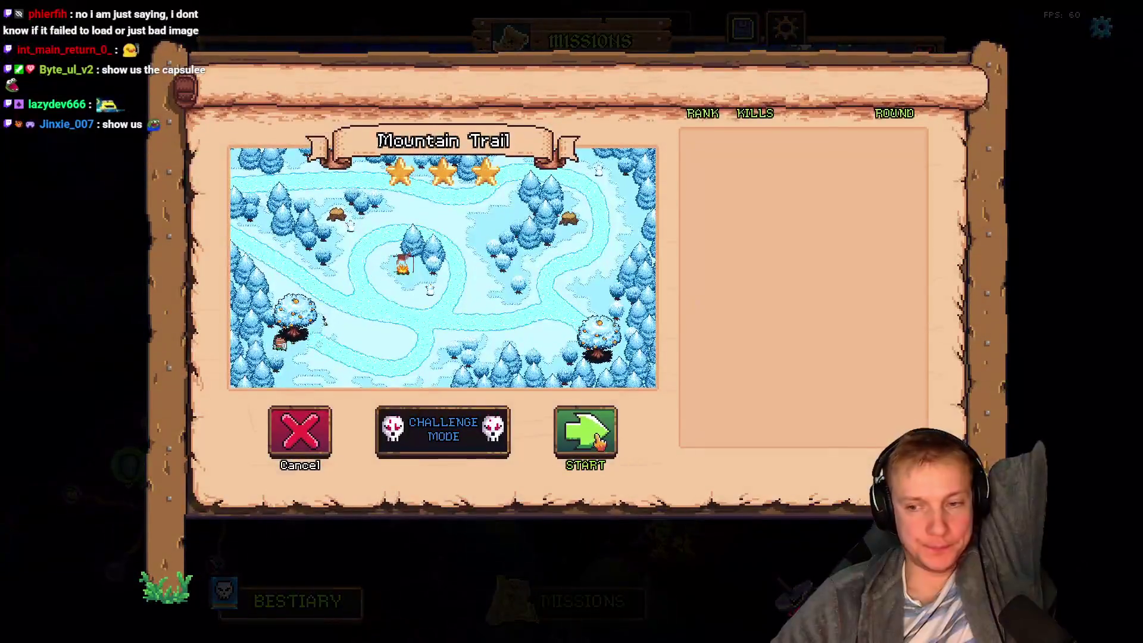
pyautogui.click(607, 452)
pyautogui.click(357, 448)
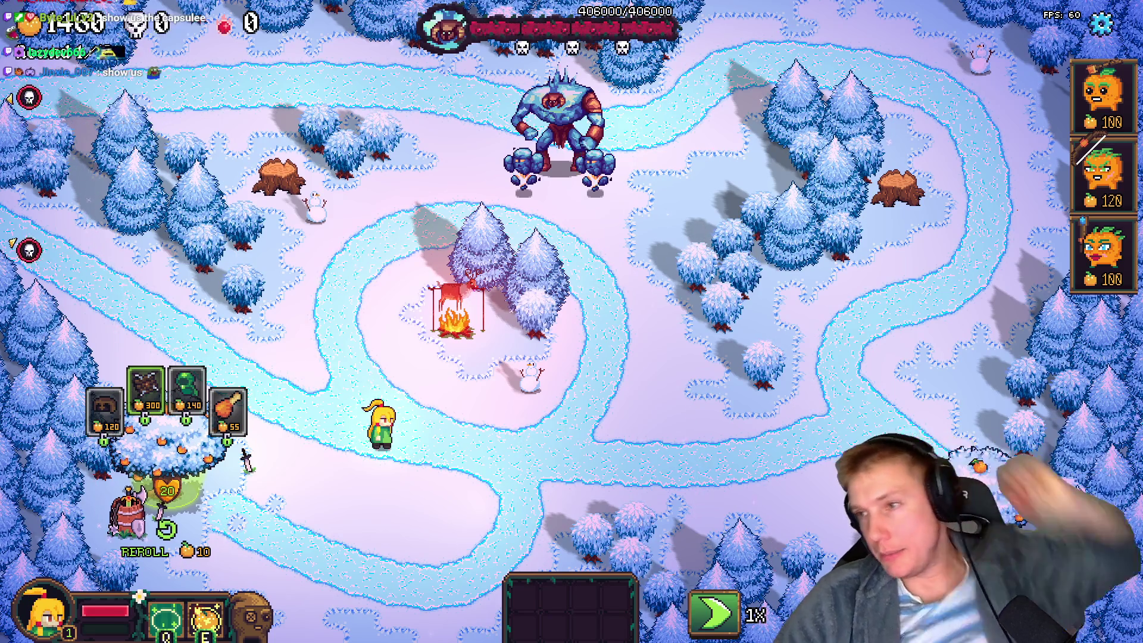
pyautogui.hotkey('alt', 'Tab')
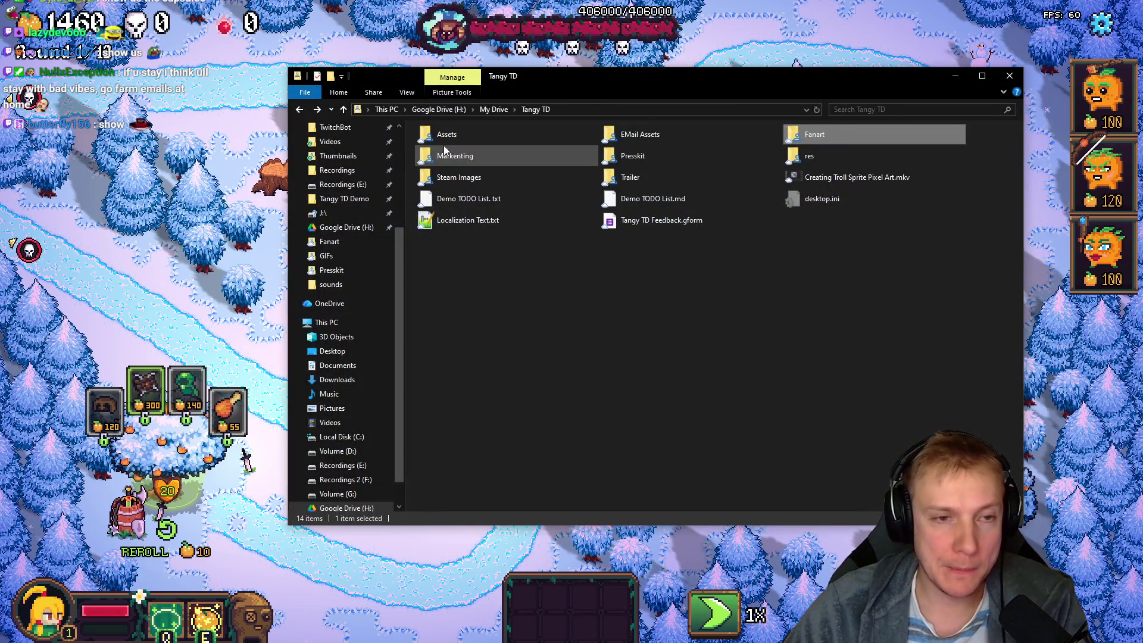
# Create a 'Red Potion Capsule' folder in Steam Images, open it and copy its path
pyautogui.doubleClick(465, 178)
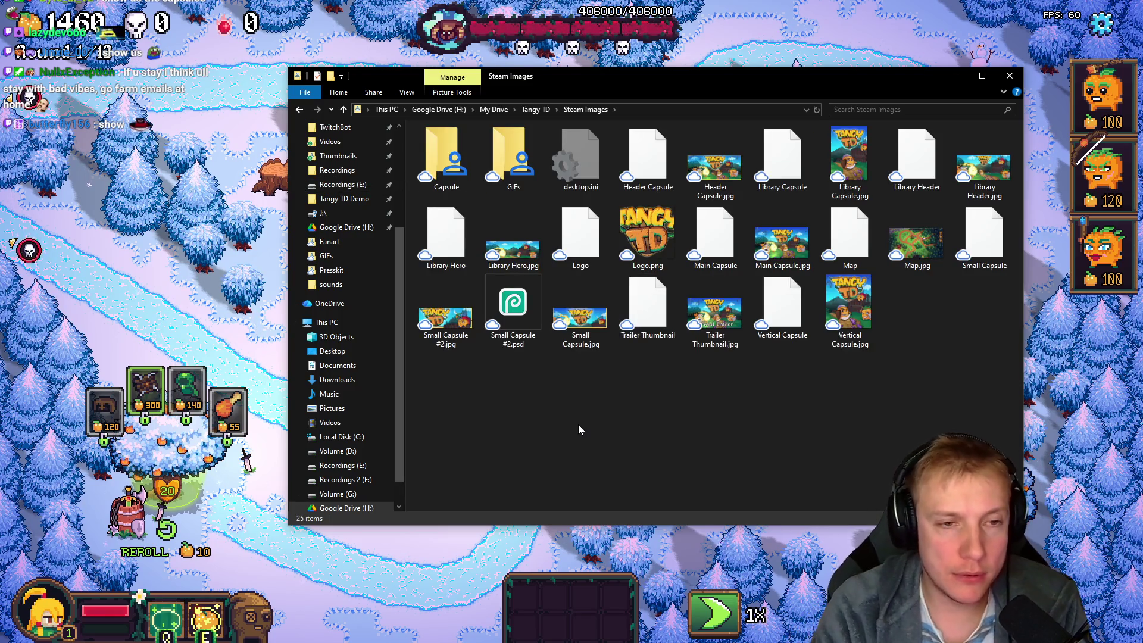
pyautogui.hotkey('ctrl', 'shift', 'n')
pyautogui.write('d P')
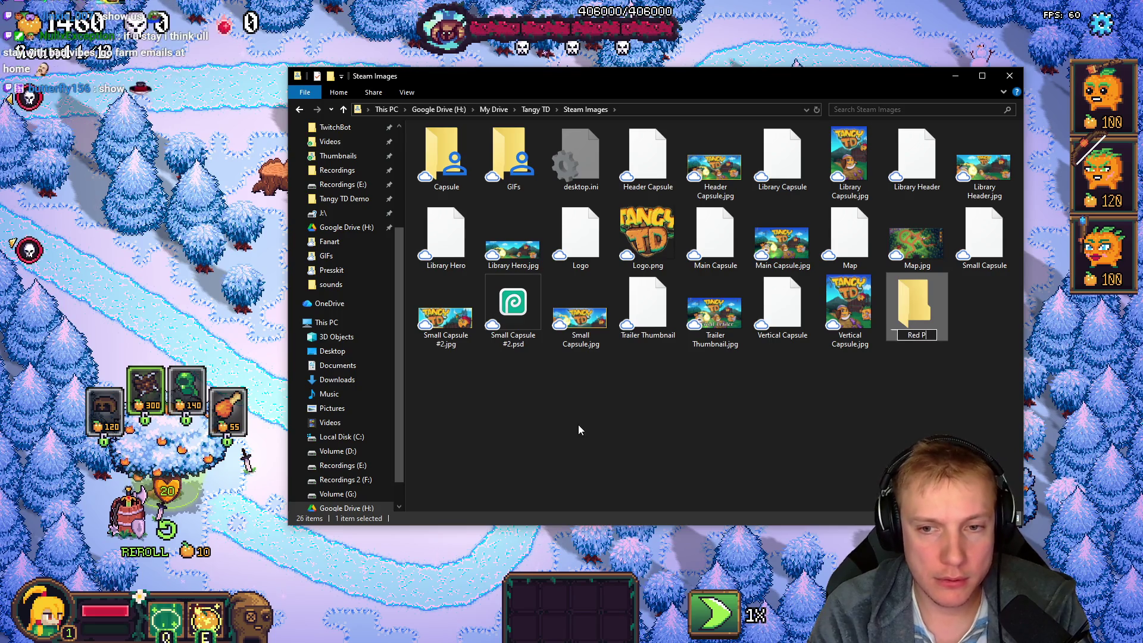
pyautogui.write('otion Capsule')
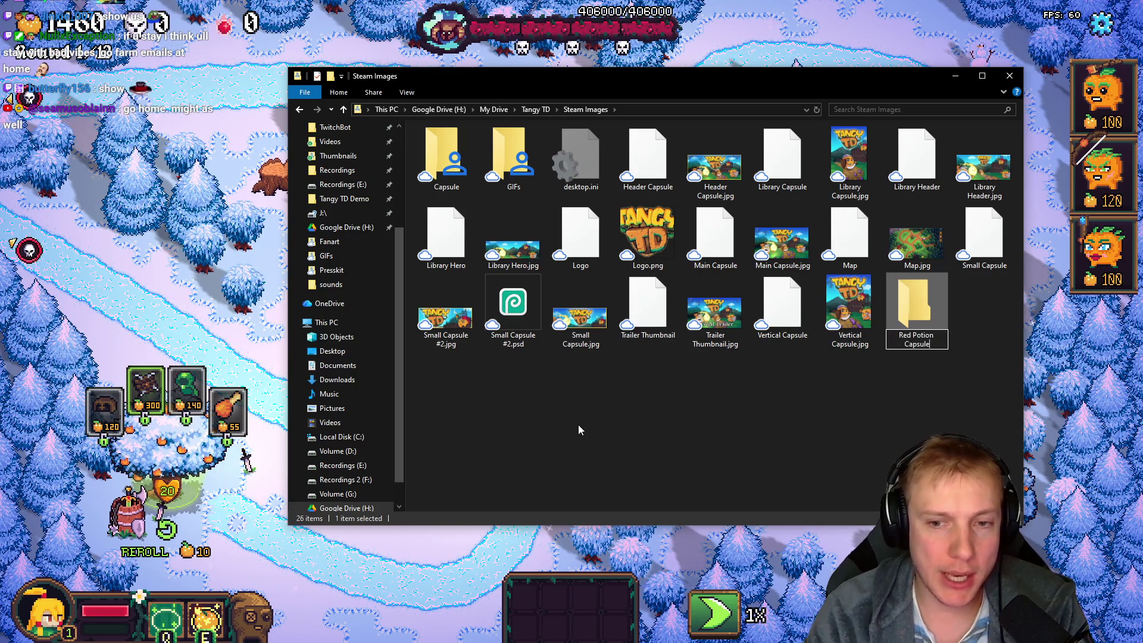
pyautogui.press('Return')
pyautogui.press('Return')
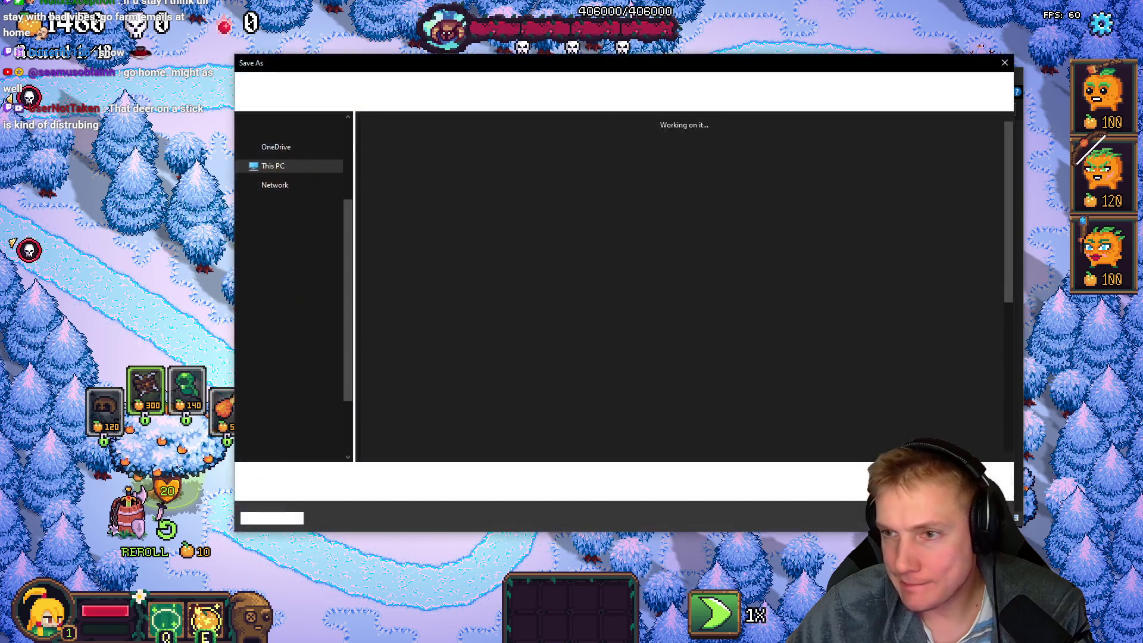
pyautogui.press('Escape')
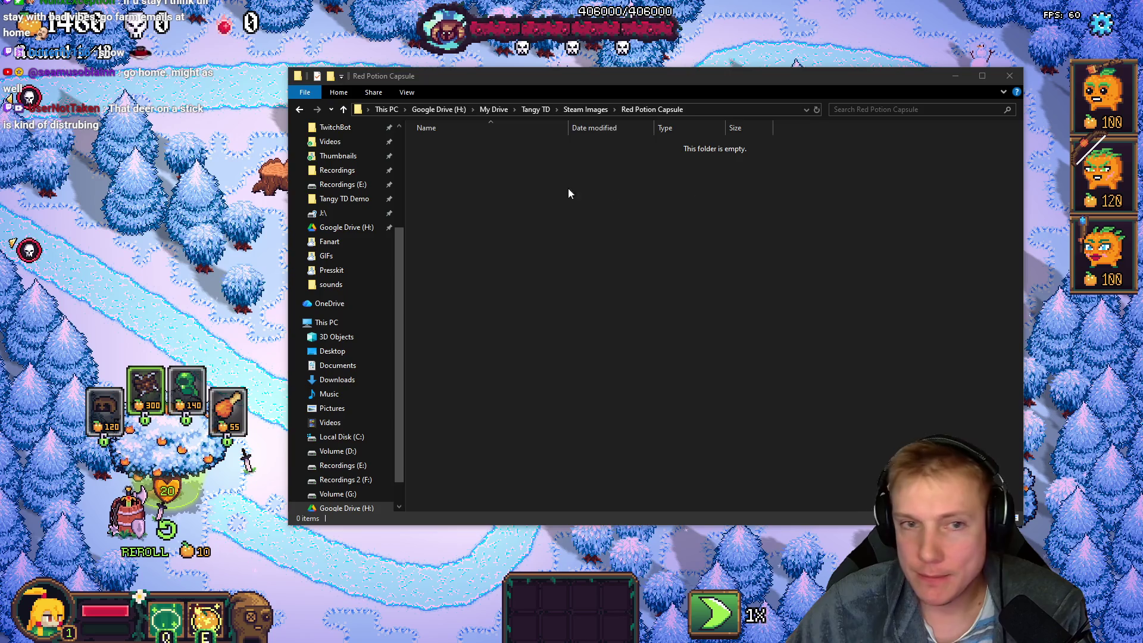
pyautogui.click(713, 109)
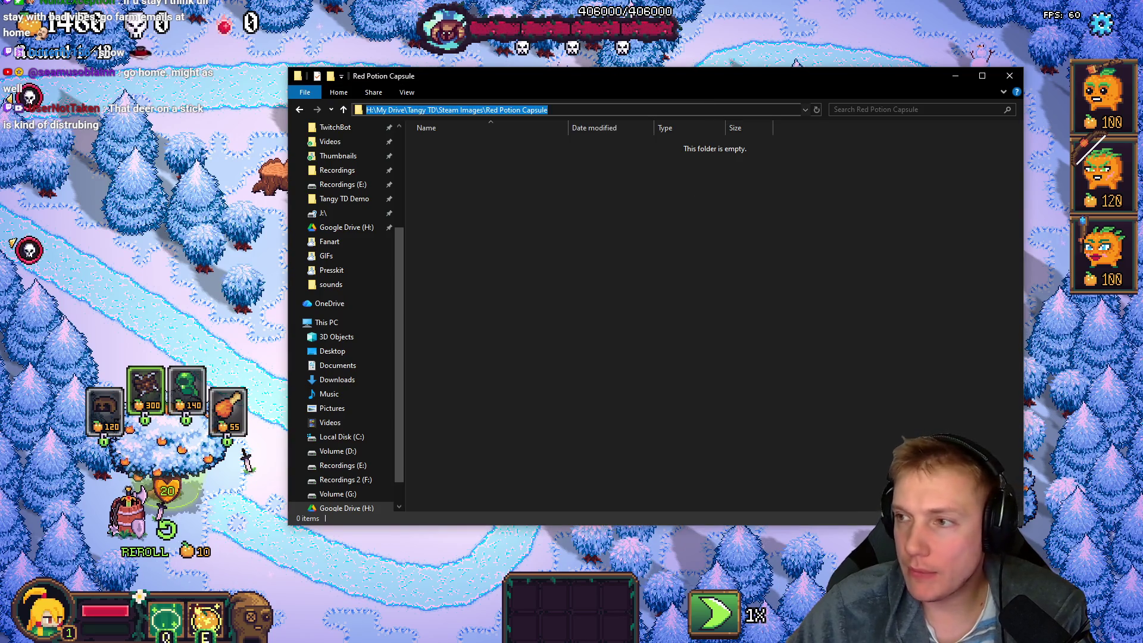
pyautogui.hotkey('alt', 'Tab')
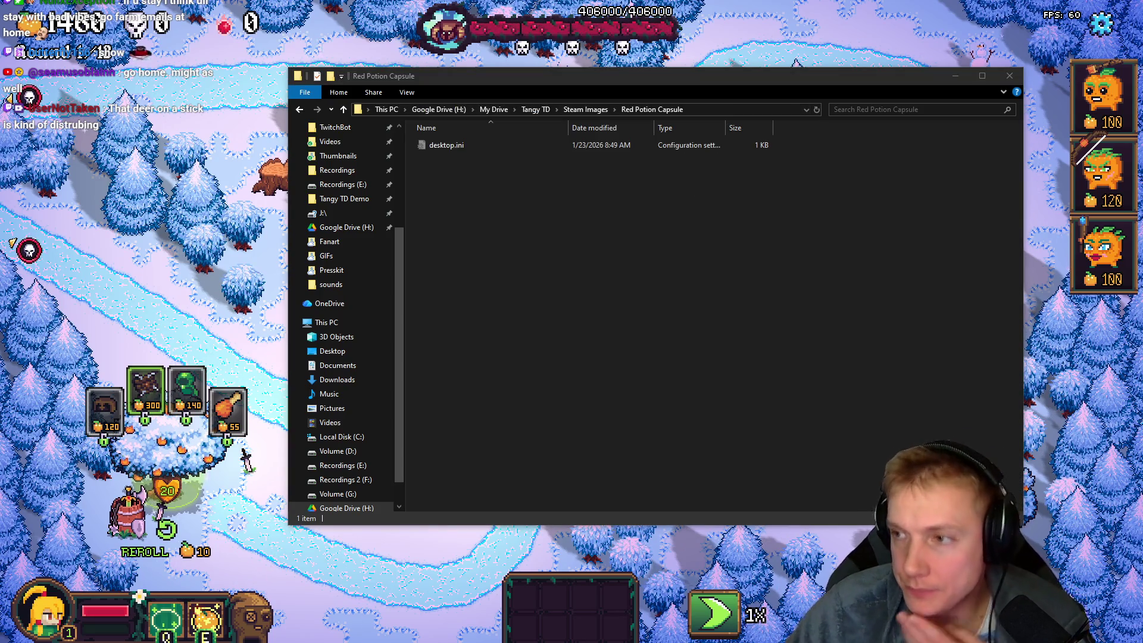
# Open Image 1.png, the 785 x 343 Tangy TD banner, from the Red Potion Capsule folder
pyautogui.click(815, 174)
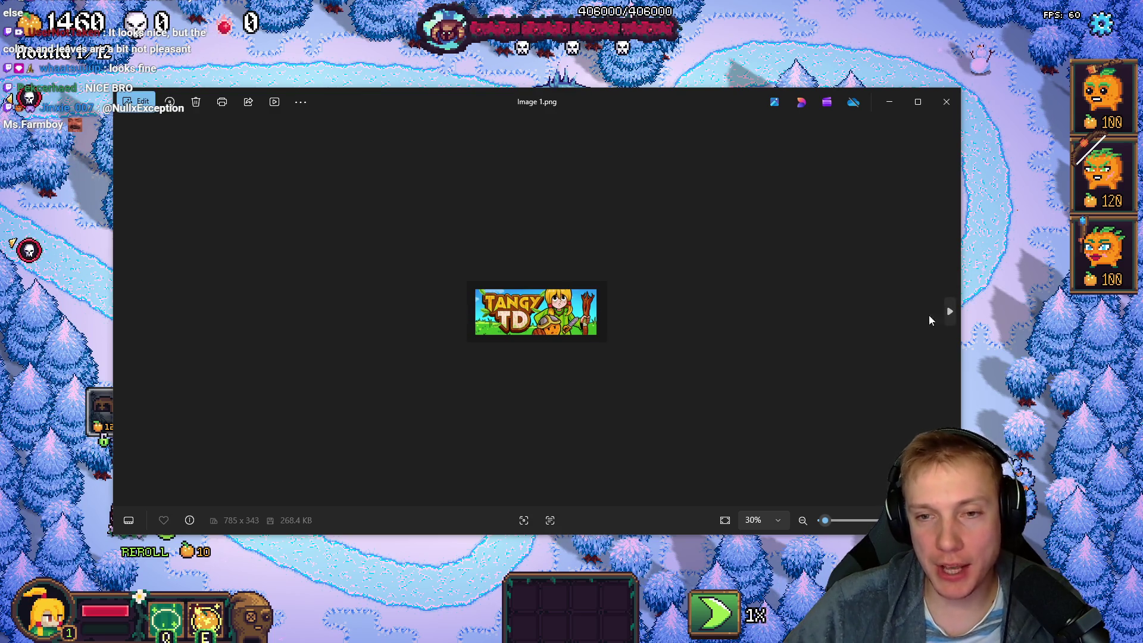
# Advance to Image 2.png, the side-by-side vertical capsules, and maximize the Photos window
pyautogui.click(949, 312)
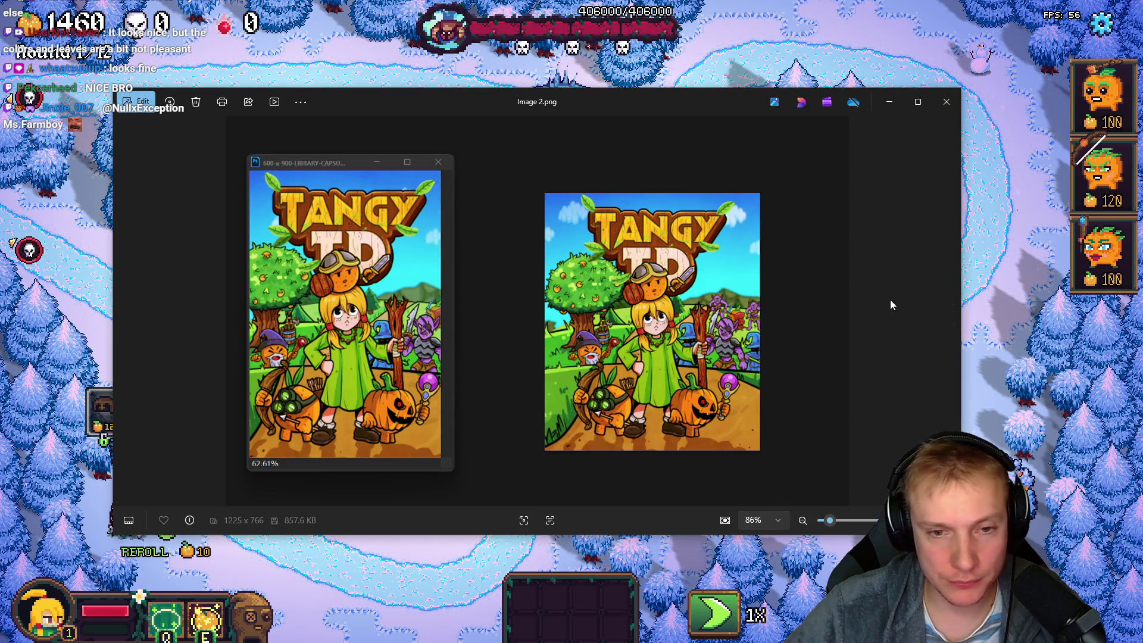
pyautogui.moveTo(908, 285)
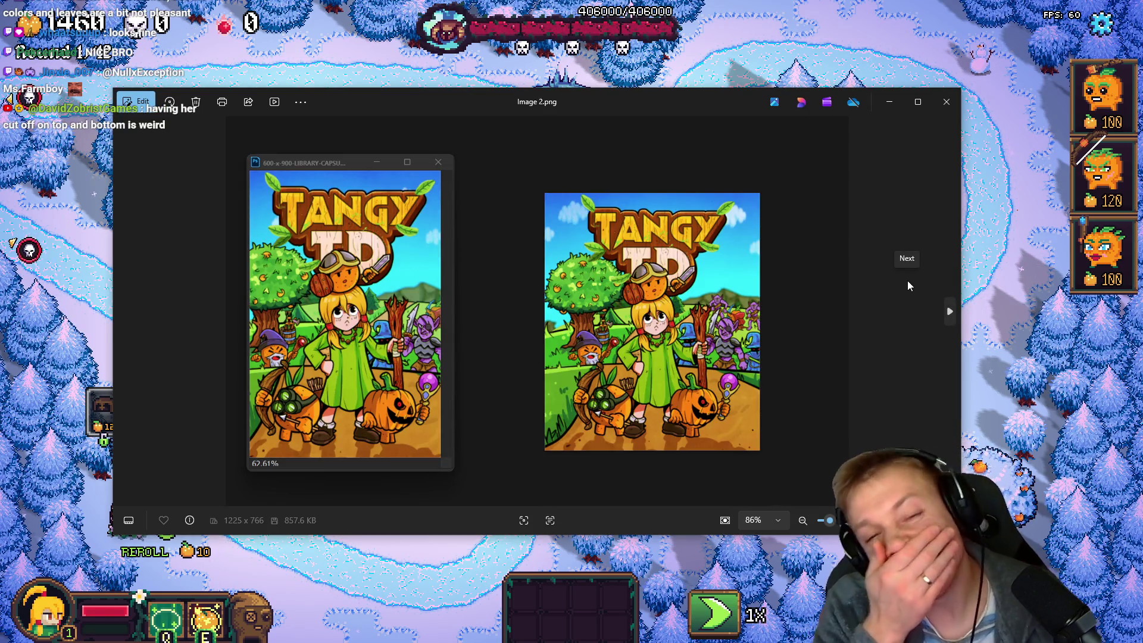
pyautogui.click(916, 104)
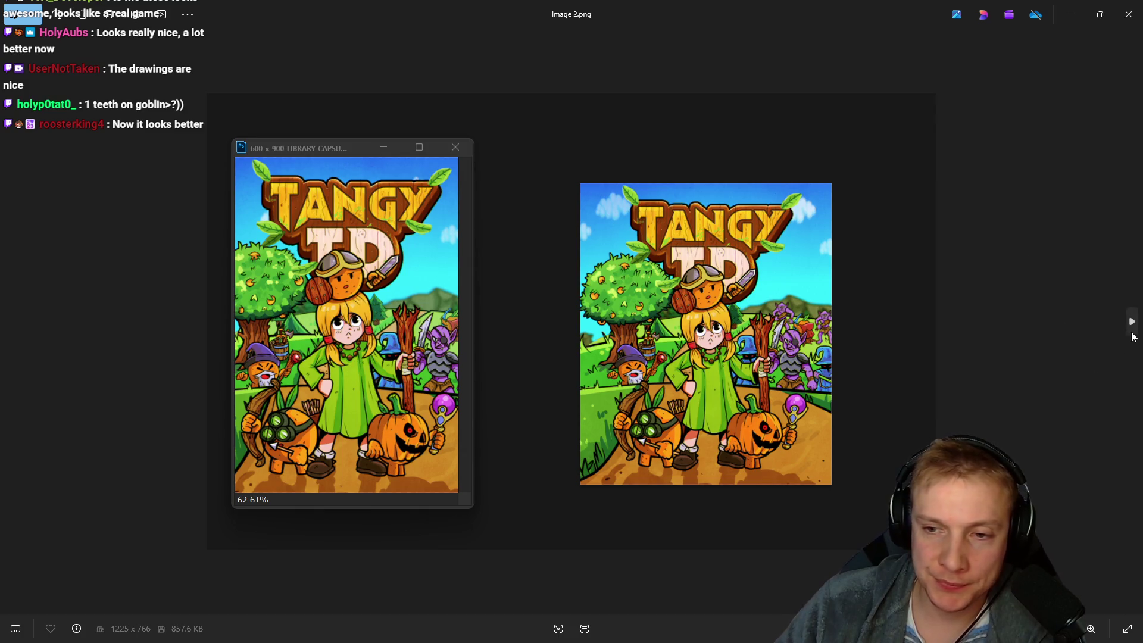
# Step past the 410 x 589 vertical capsule Image 3.png to the wide banner Image 4.png
pyautogui.click(1131, 324)
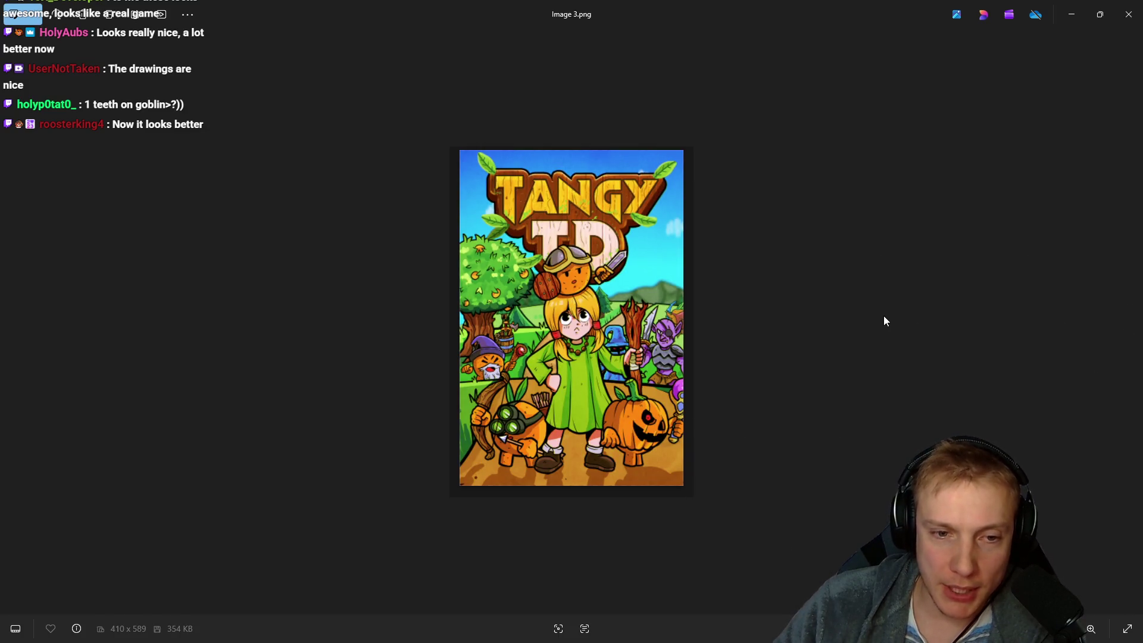
pyautogui.scroll(2, 883, 321)
pyautogui.scroll(-2, 886, 322)
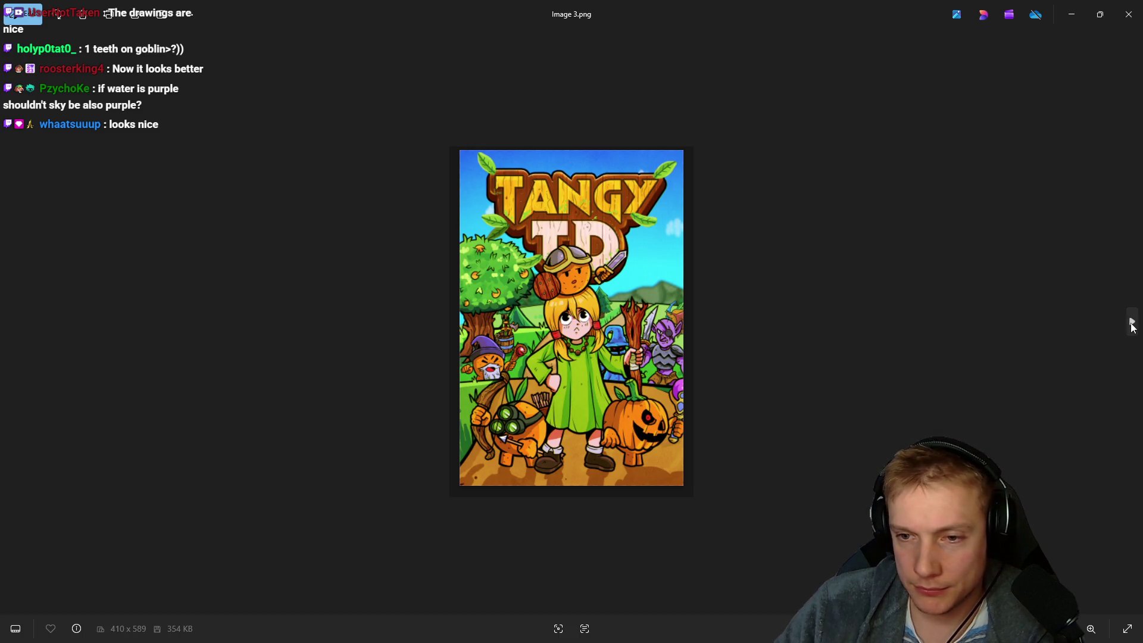
pyautogui.click(1131, 323)
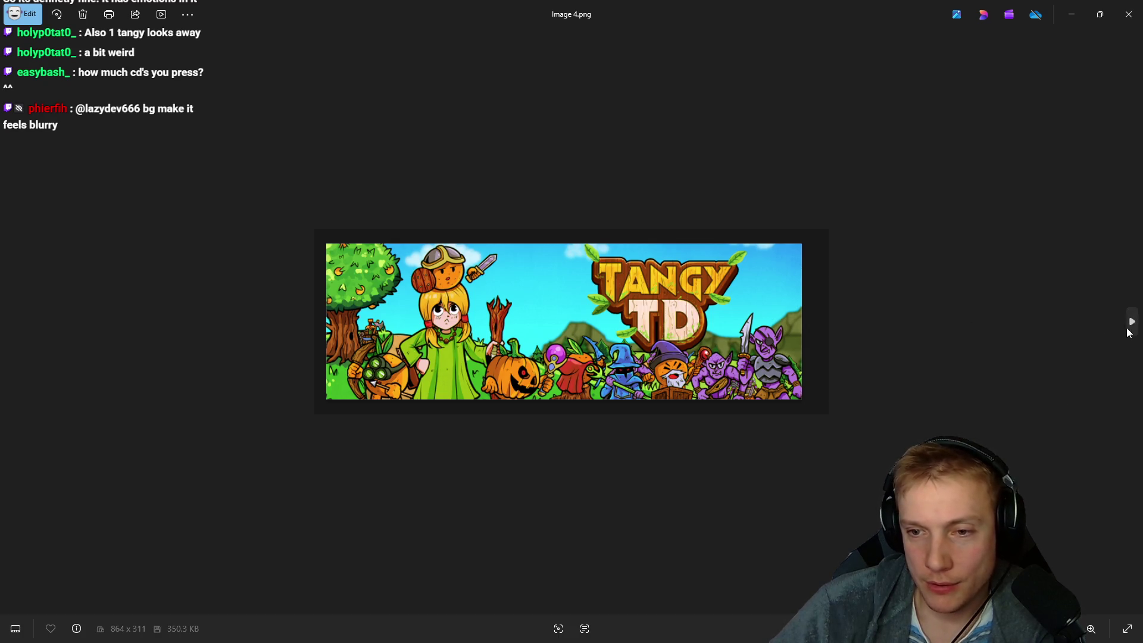
# Advance to Image 5.png, the 715 x 425 main capsule with heroine, pumpkin and goblins
pyautogui.click(1130, 322)
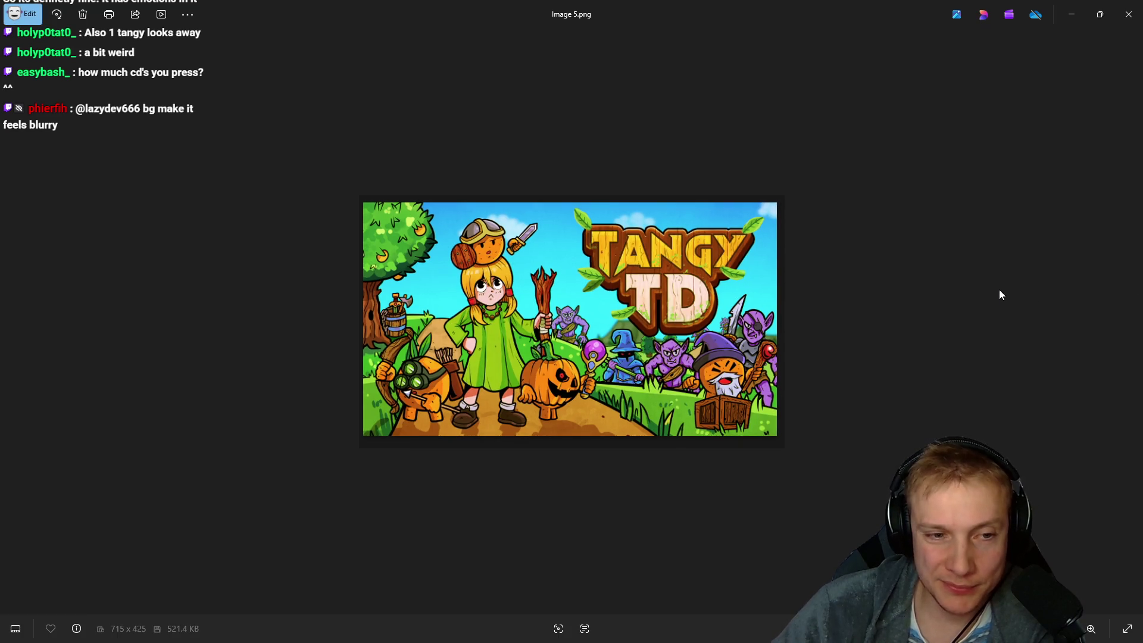